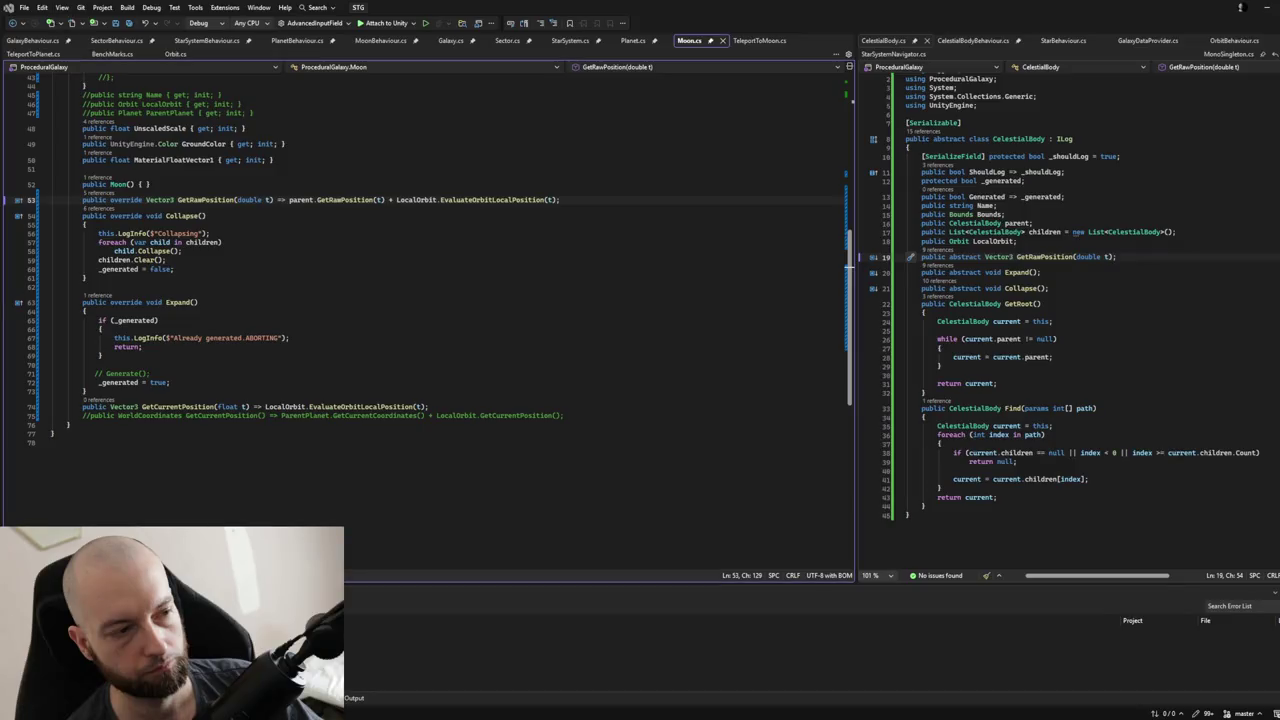
Glance at GalaxyMapNavigator.cs, close it, and move on to TeleportToPlanet.cs.
key("ctrl+Tab")
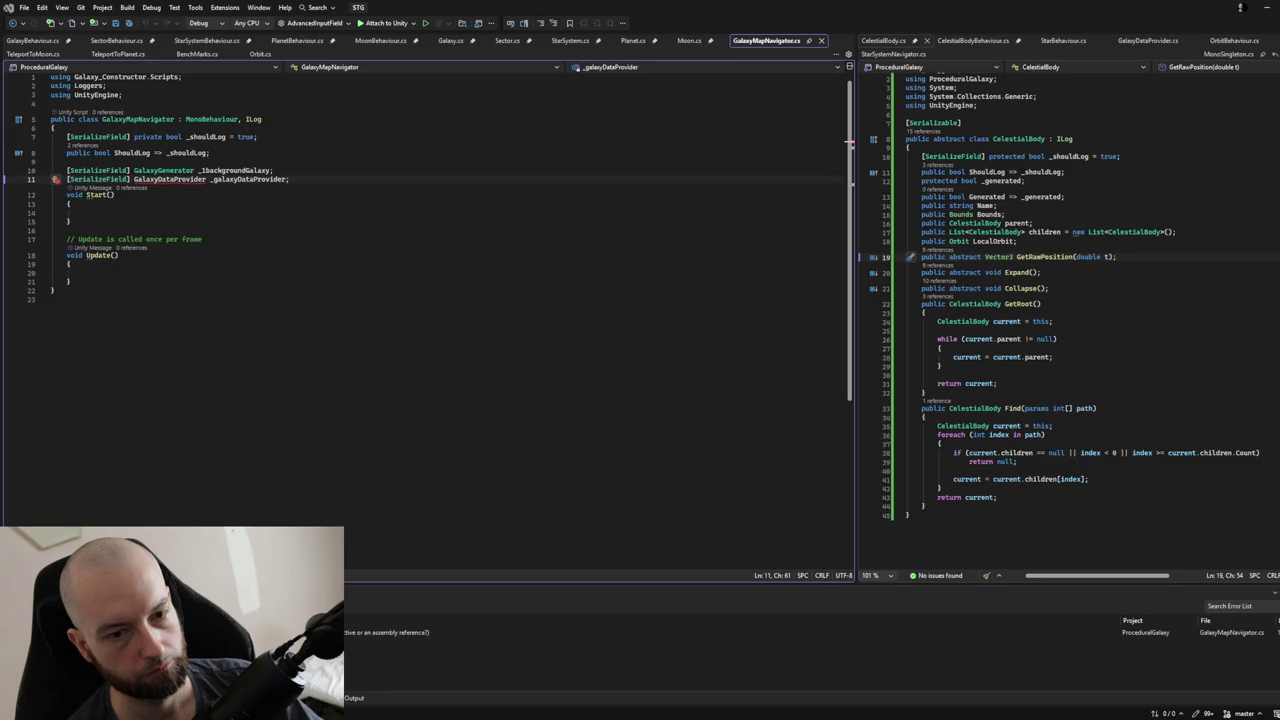
key("ctrl+F4")
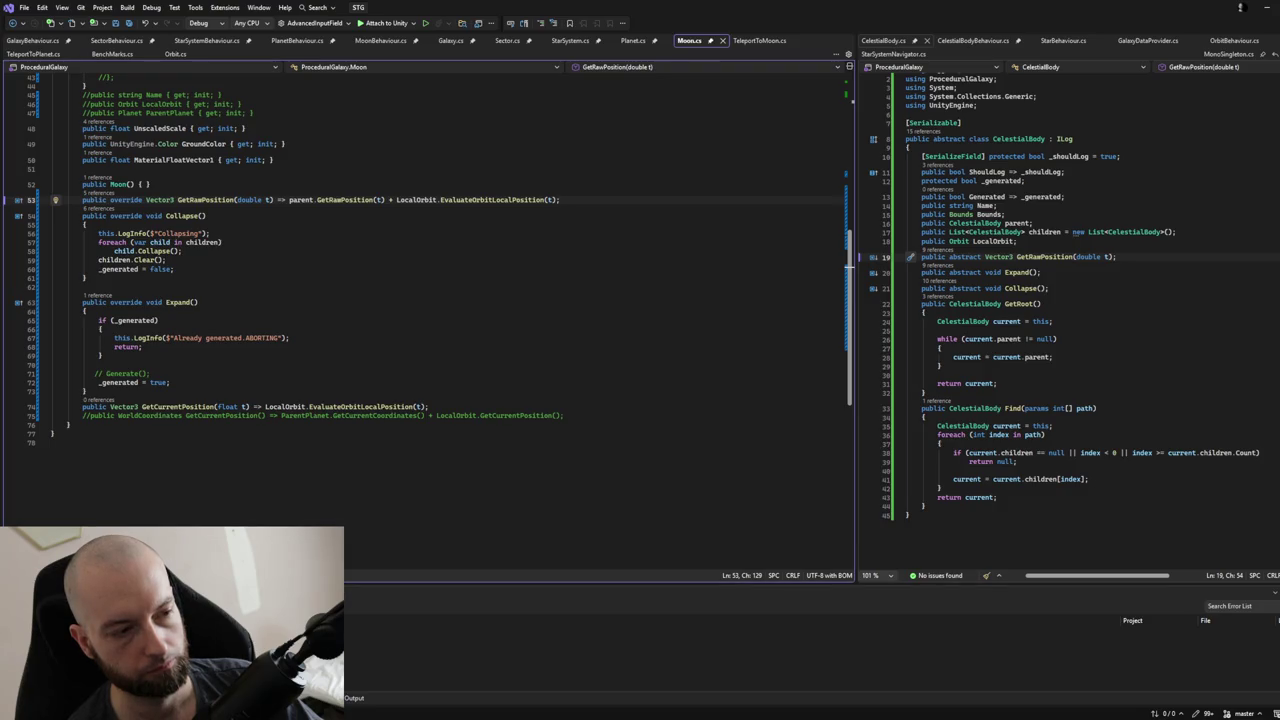
key("ctrl+Tab")
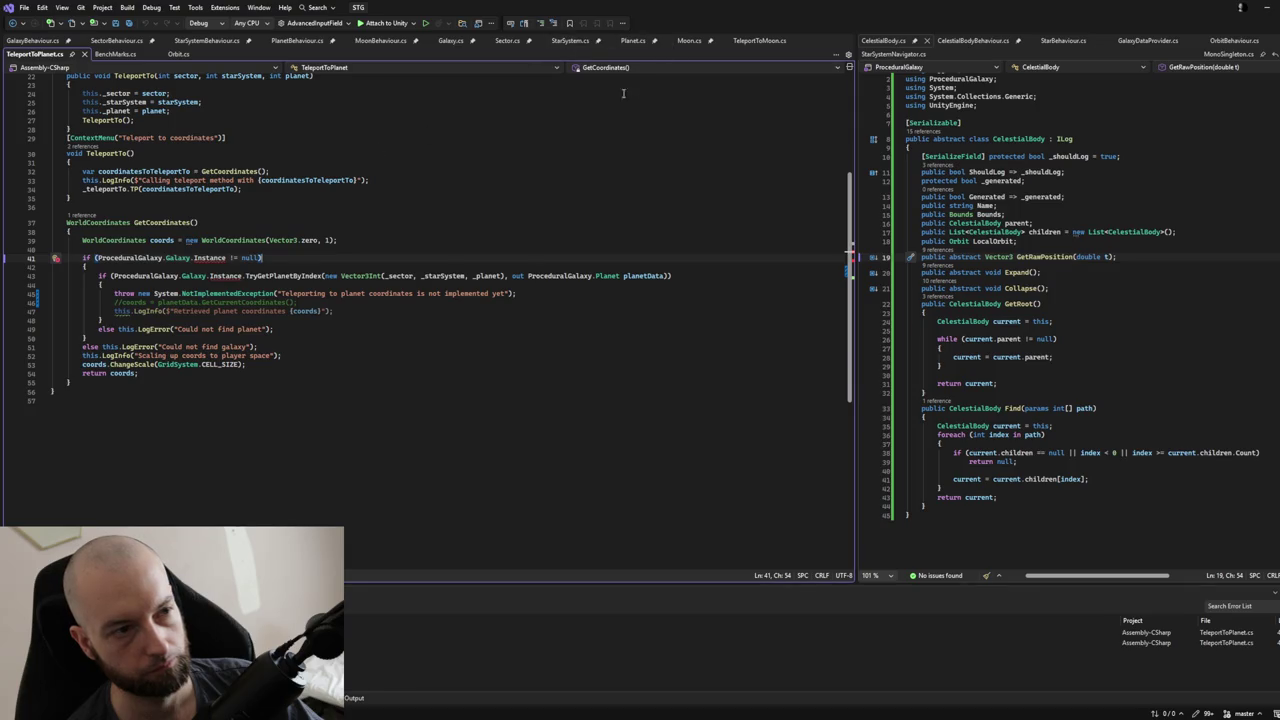
Copy the GalaxyDataProvider lookup block from TeleportToMoon.cs into TeleportToPlanet.cs.
left_click(744, 40)
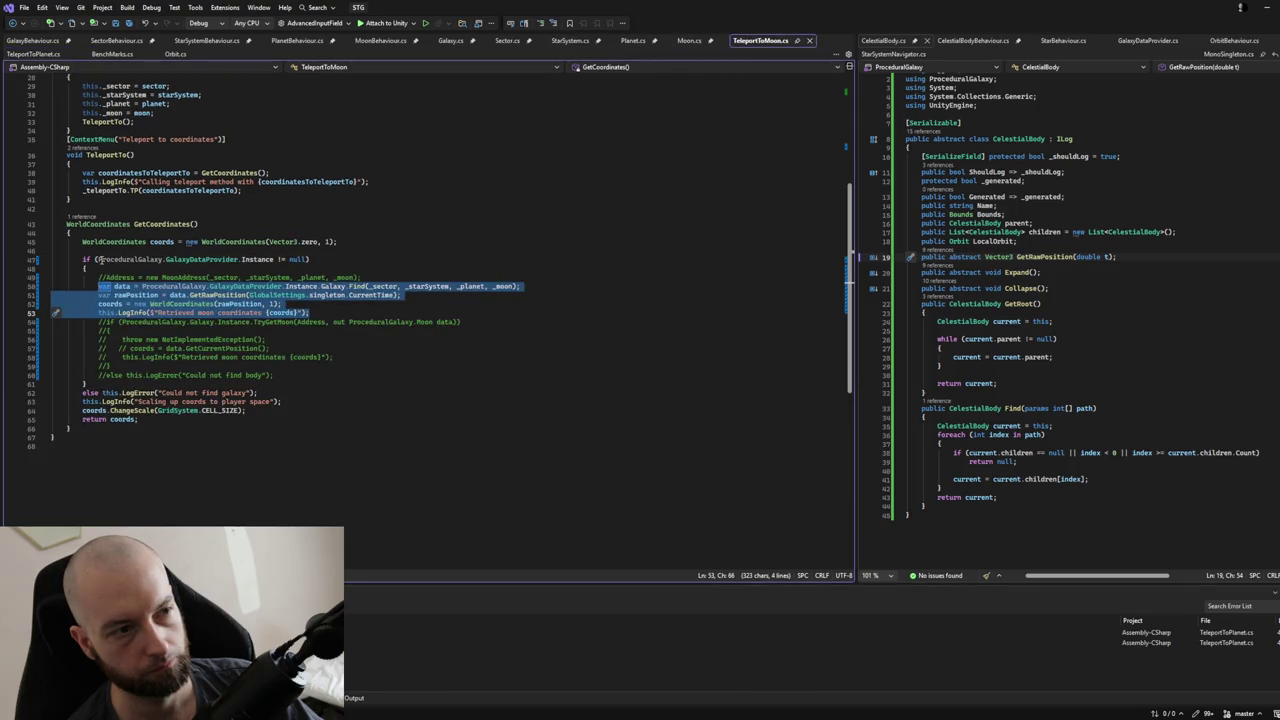
left_click(82, 260)
left_click_drag(82, 262, 108, 388)
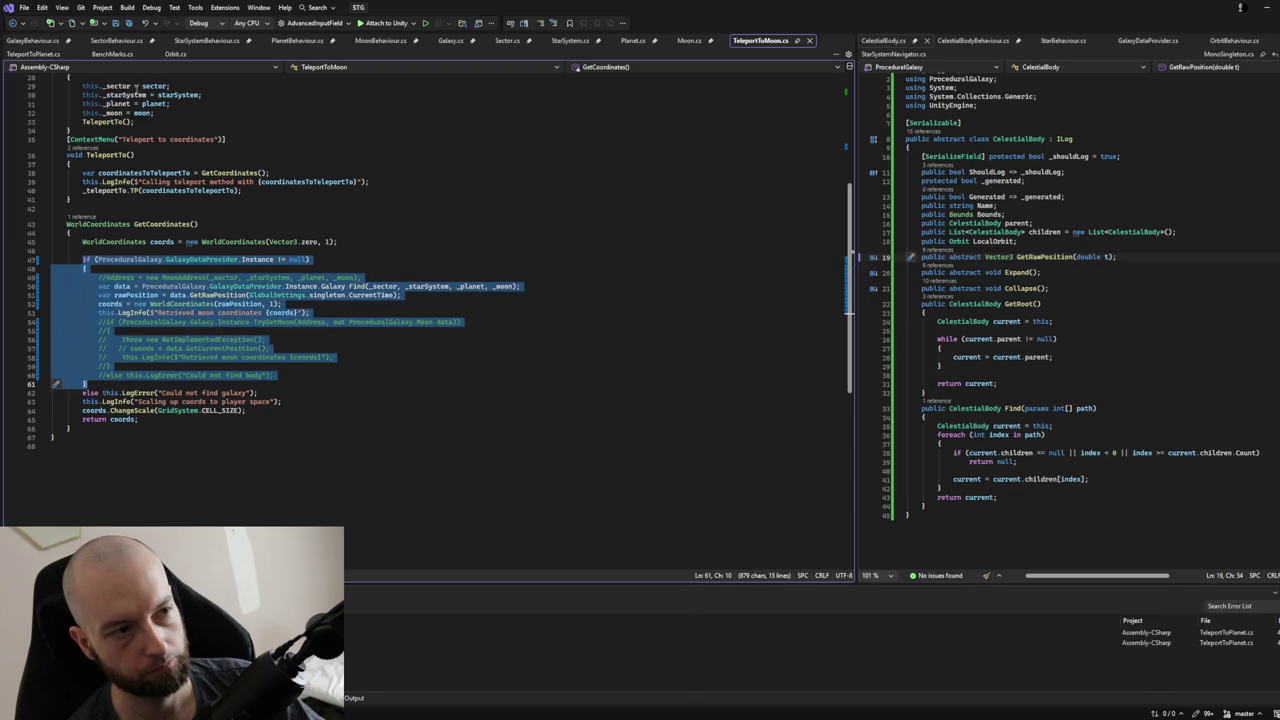
left_click(143, 262)
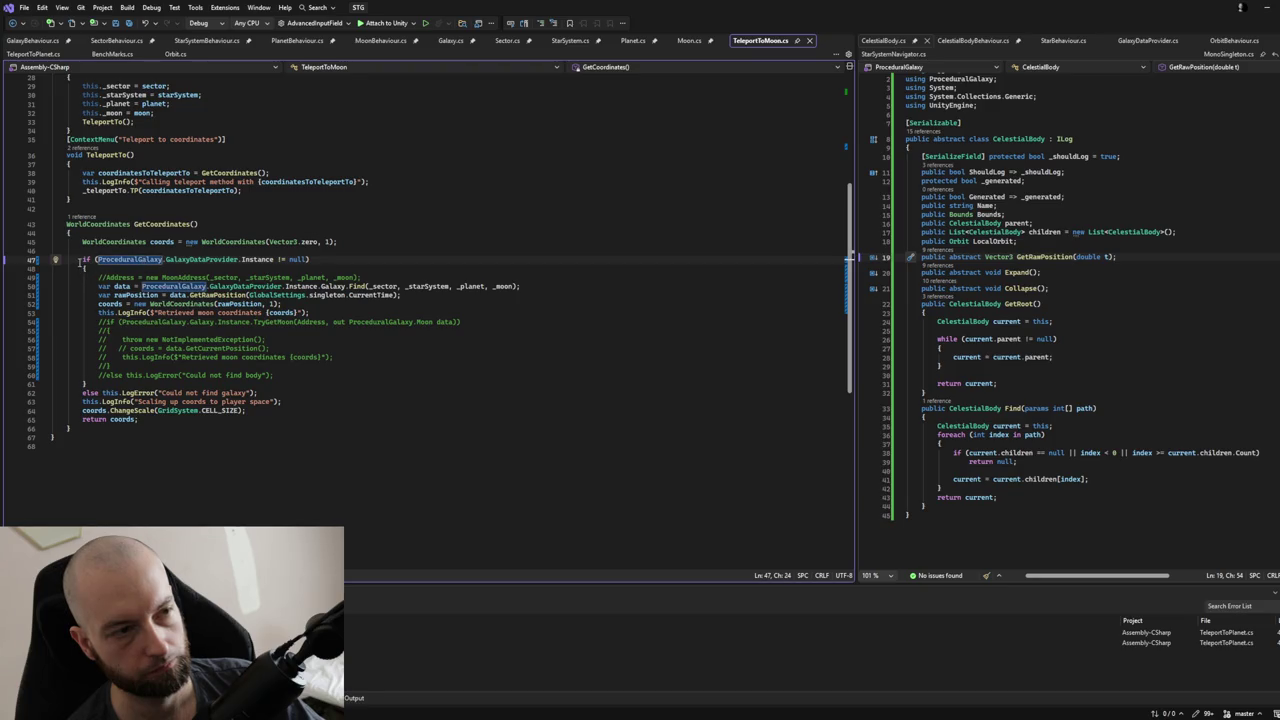
mouse_move(80, 260)
left_mouse_down()
mouse_move(100, 400)
mouse_move(86, 384)
left_mouse_up()
key("ctrl+c")
left_click(34, 53)
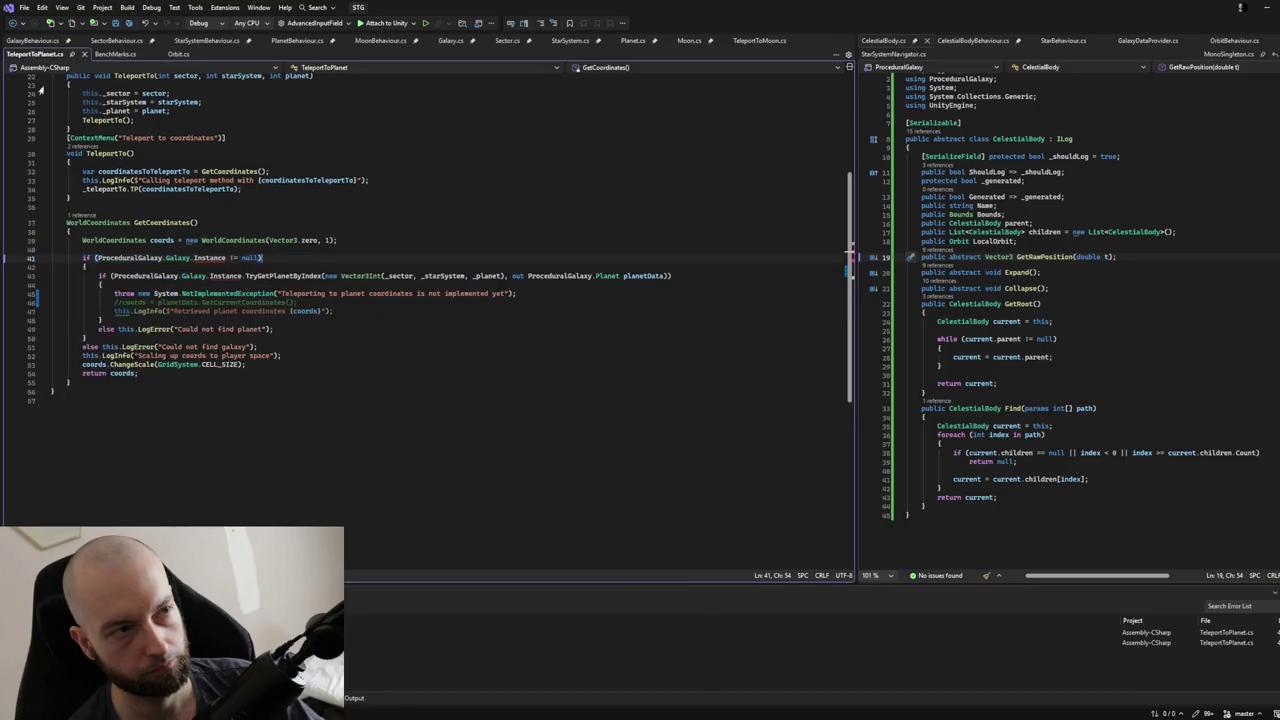
key("ctrl+v")
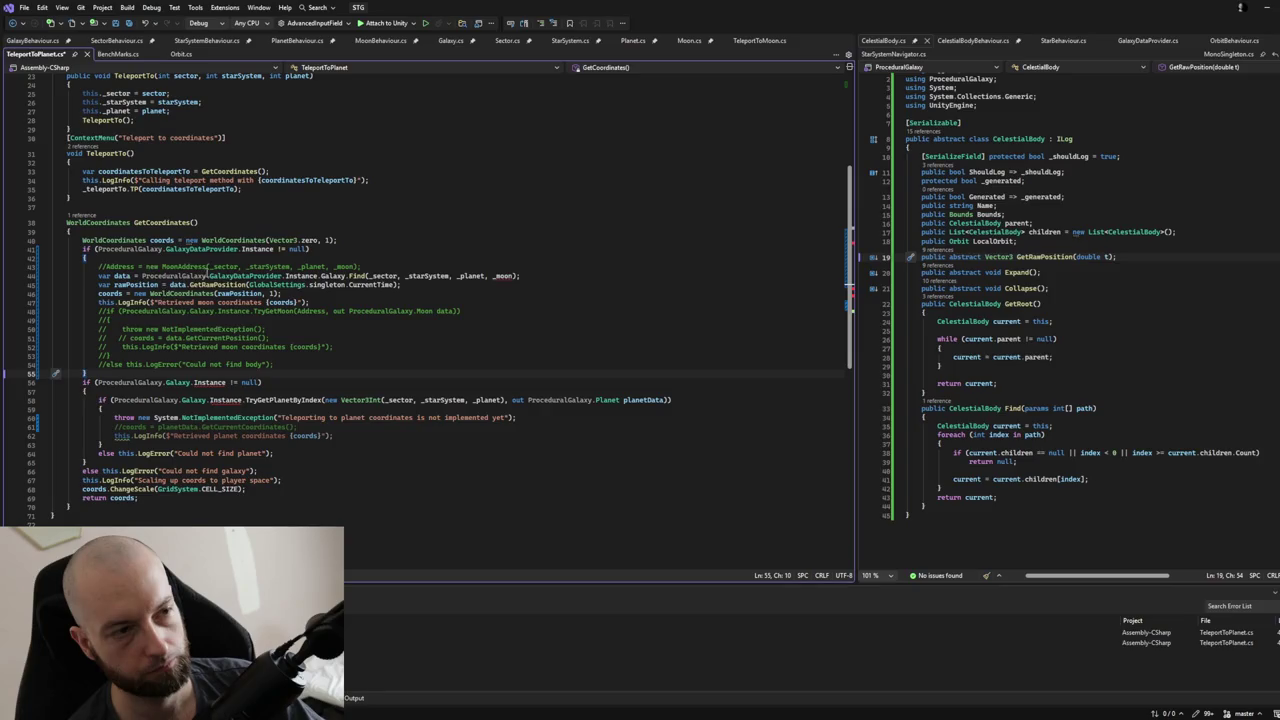
Drop the _moon argument from the Find call and delete the commented-out moon lookup.
double_click(497, 280)
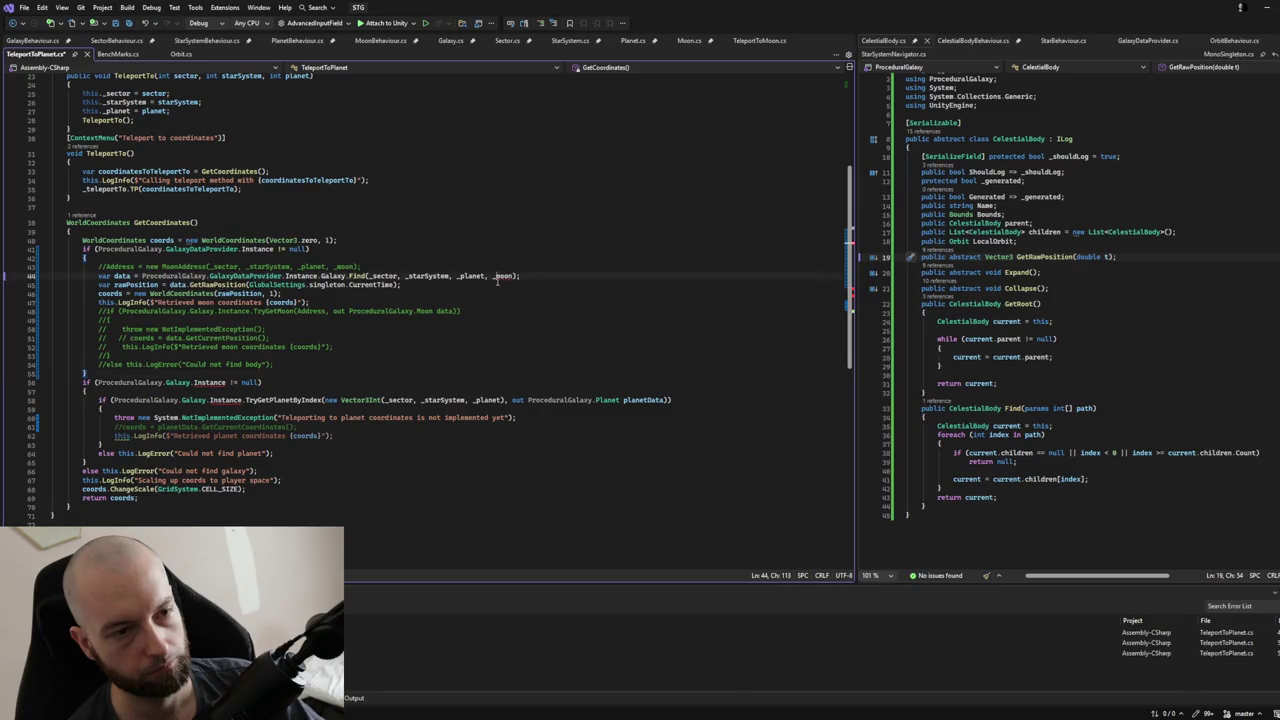
key("BackSpace")
key("BackSpace")
key("BackSpace")
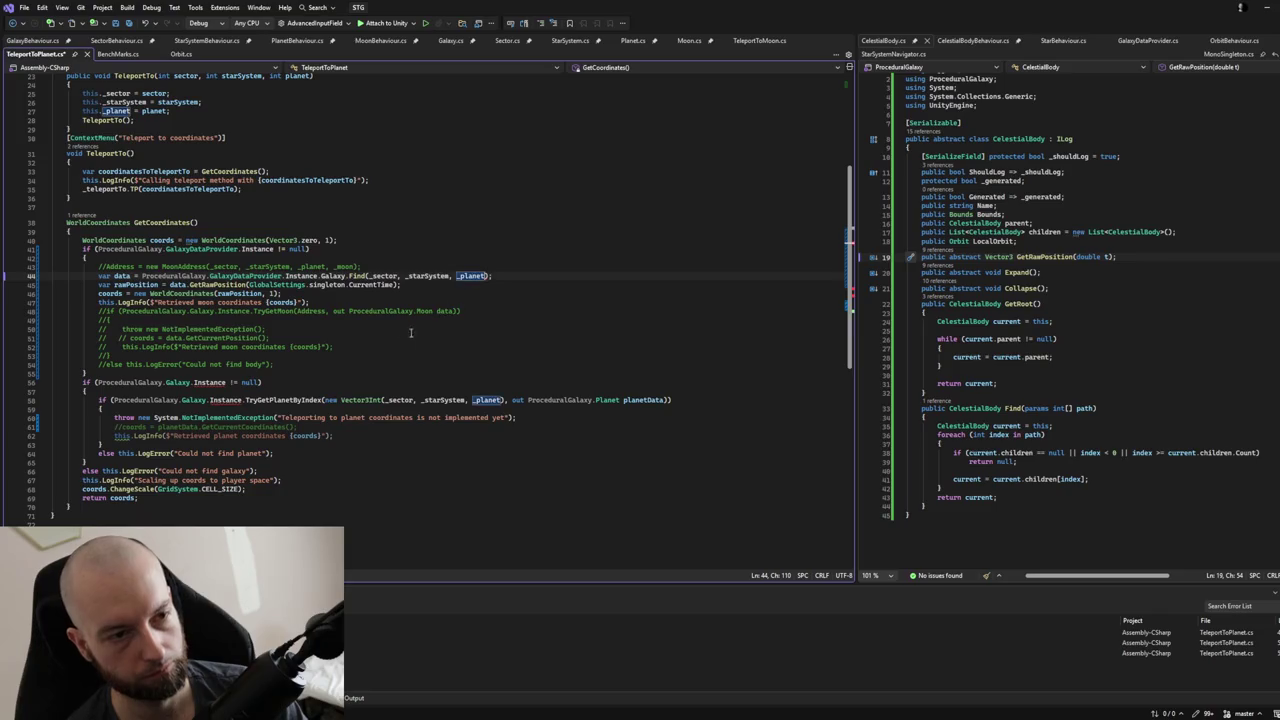
left_click(328, 356)
left_click_drag(328, 356, 326, 332)
mouse_move(274, 365)
left_mouse_down()
mouse_move(300, 292)
mouse_move(310, 302)
left_mouse_up()
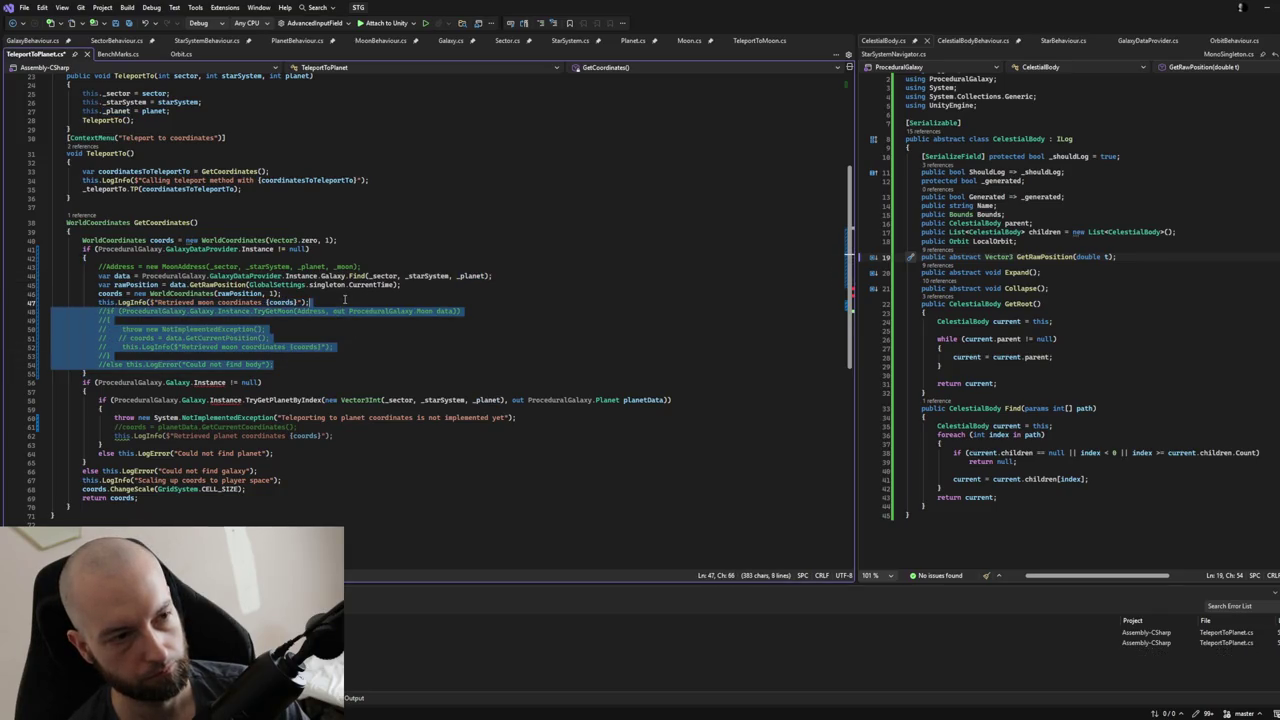
key("Delete")
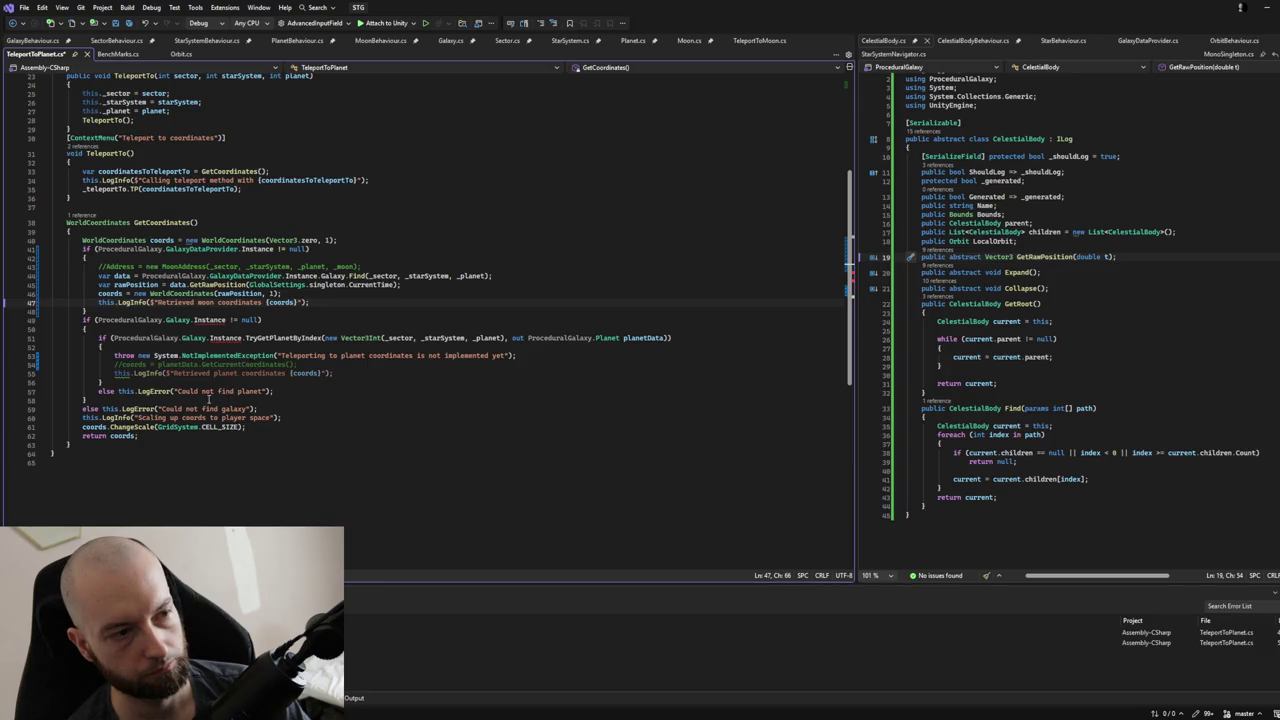
Comment out the old planet lookup if/else and remove the commented MoonAddress line.
mouse_move(76, 320)
left_mouse_down()
mouse_move(138, 405)
mouse_move(152, 398)
left_mouse_up()
key("ctrl+k")
key("ctrl+c")
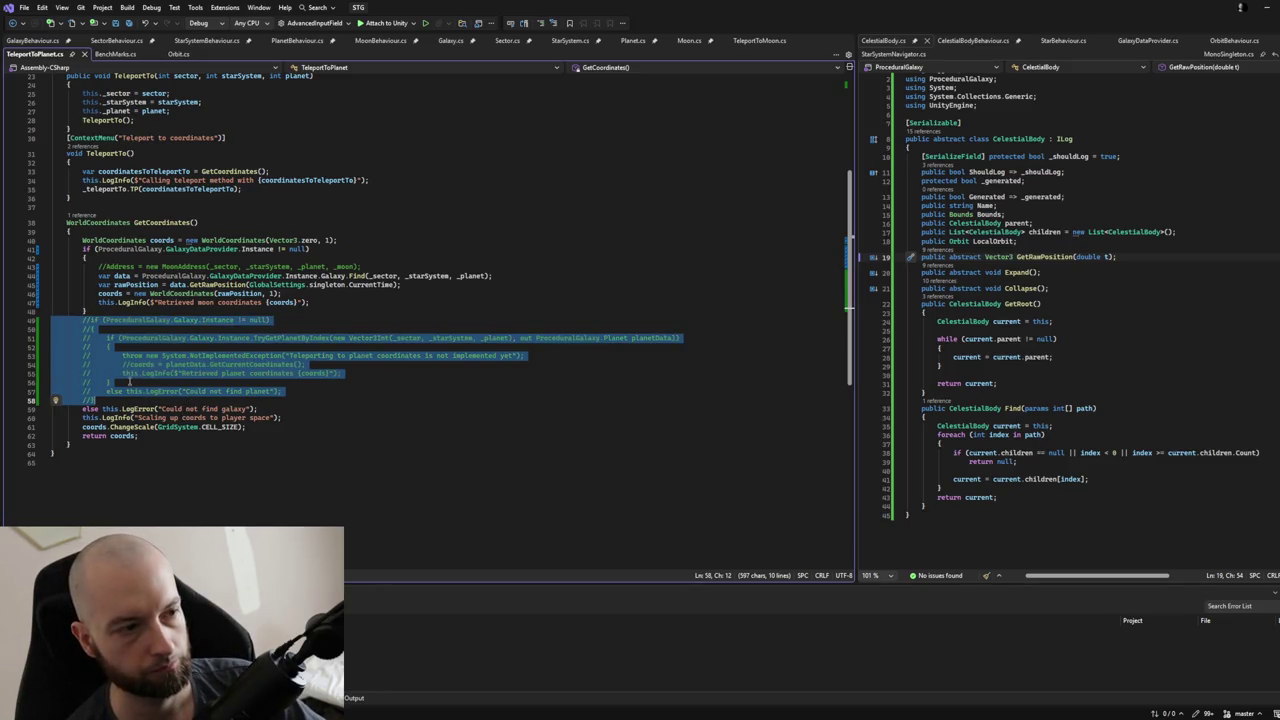
left_click(83, 408)
type("//")
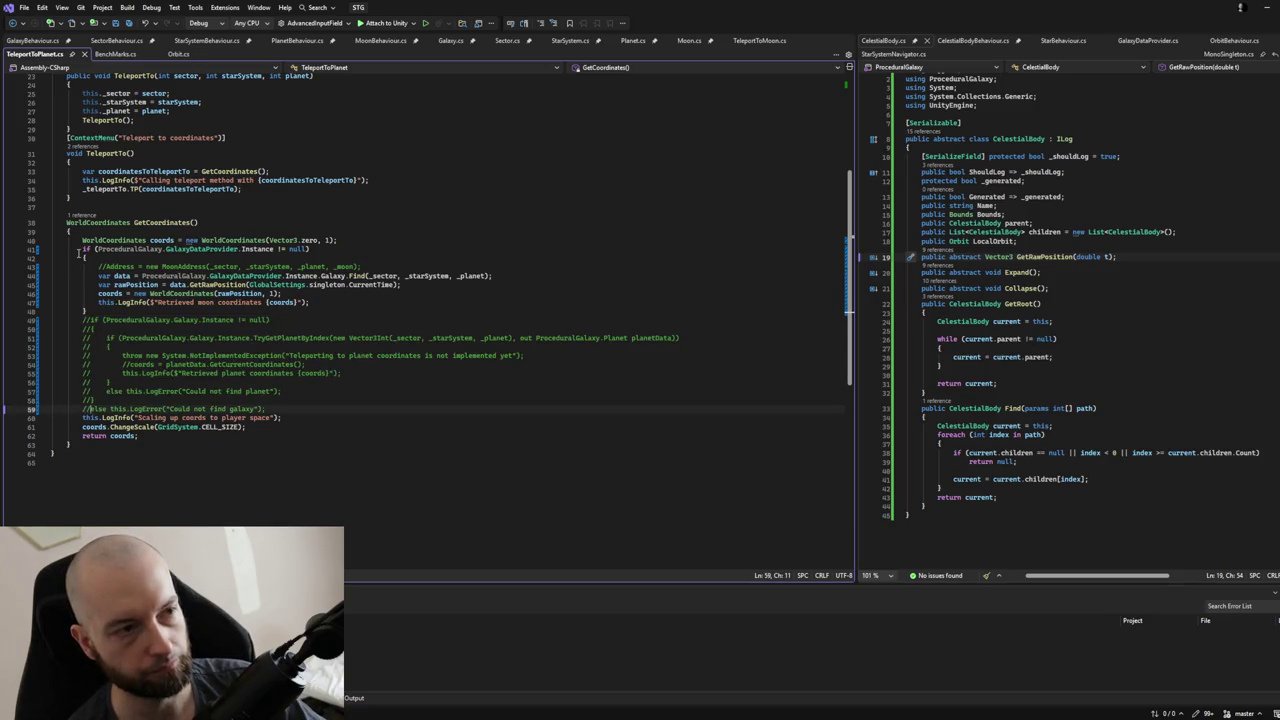
key("Delete")
mouse_move(397, 264)
left_mouse_down()
mouse_move(67, 252)
mouse_move(113, 300)
left_mouse_up()
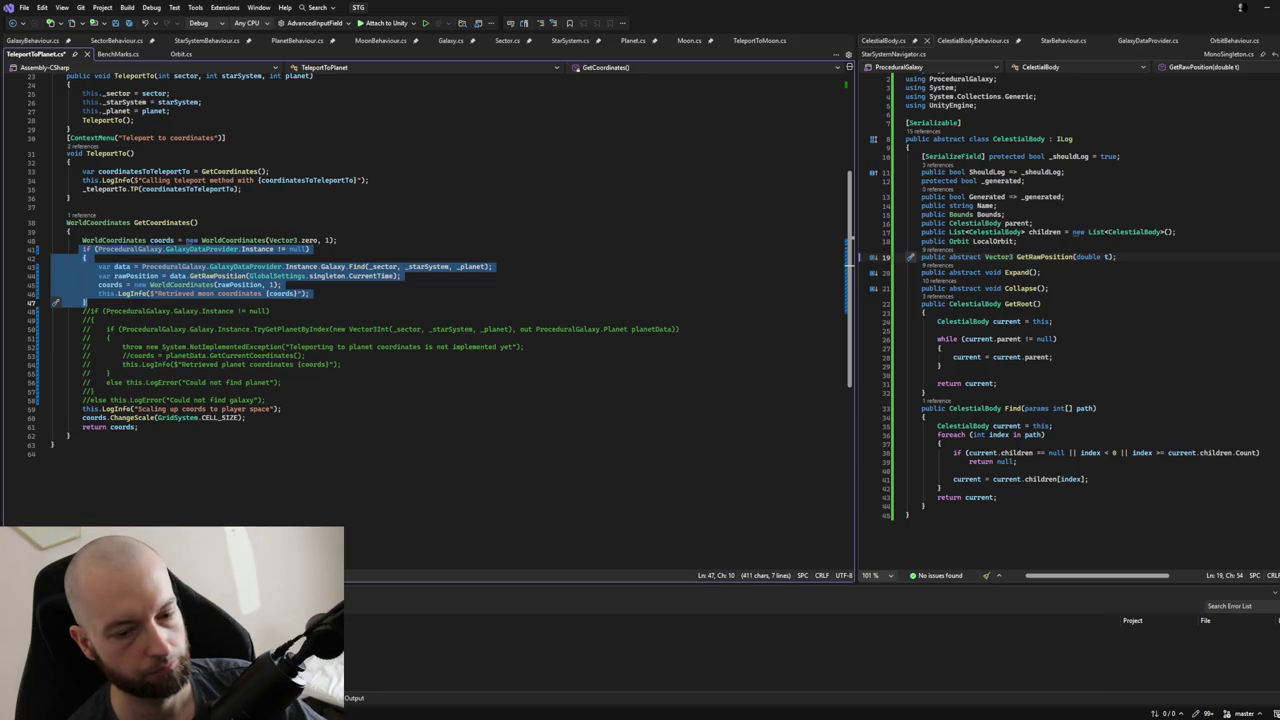
key("alt+Tab")
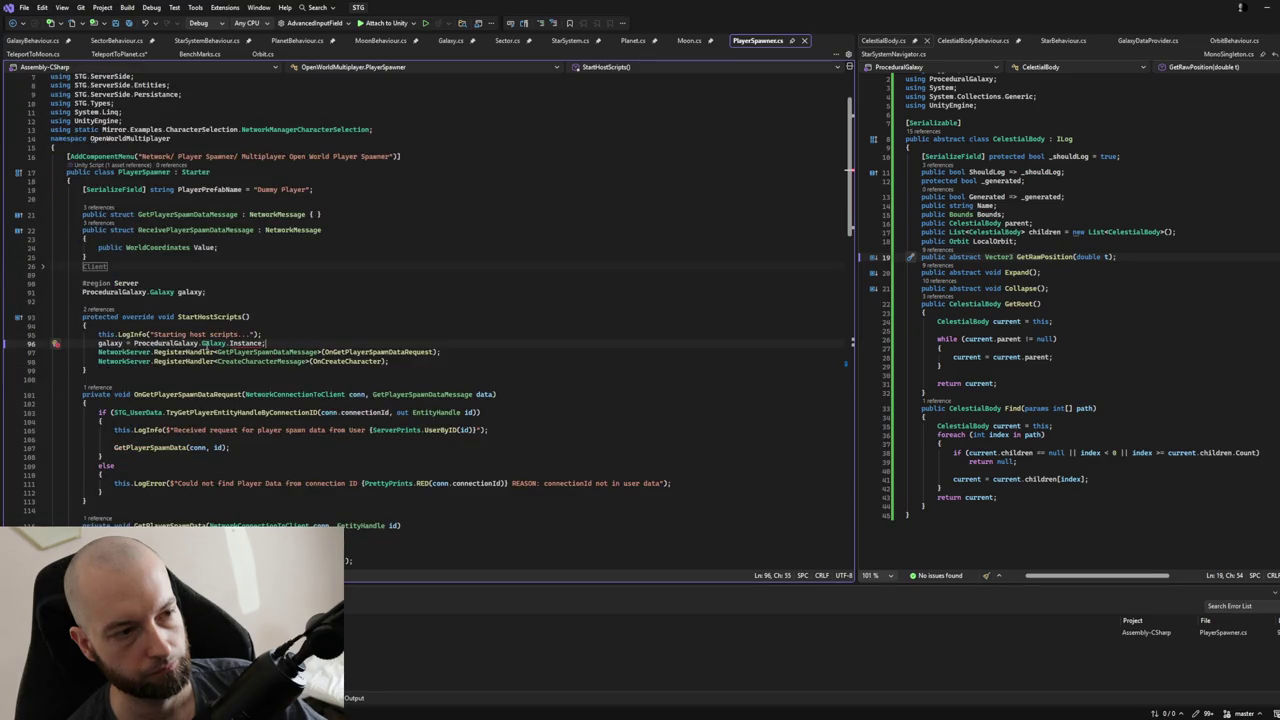
On PlayerSpawner.cs line 96, use ProceduralGalaxy.GalaxyDataProvider.Instance.Galaxy and save the file.
double_click(214, 343)
type("Ga")
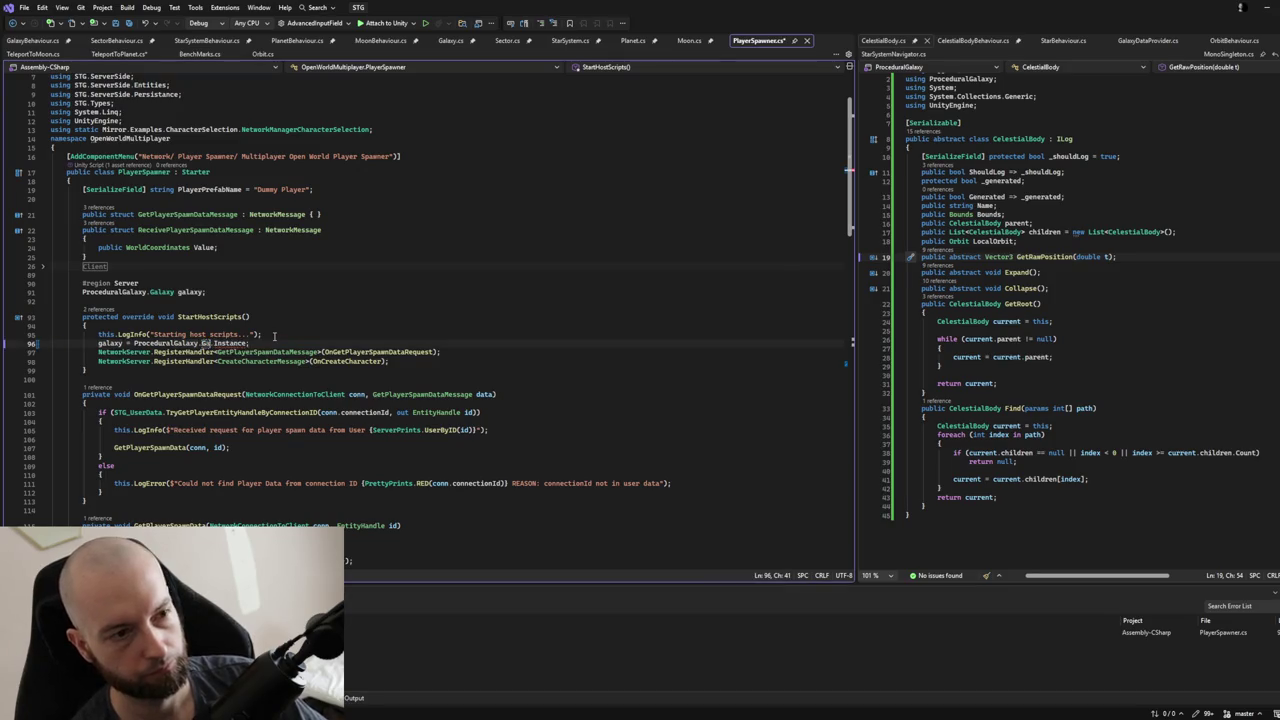
key("Tab")
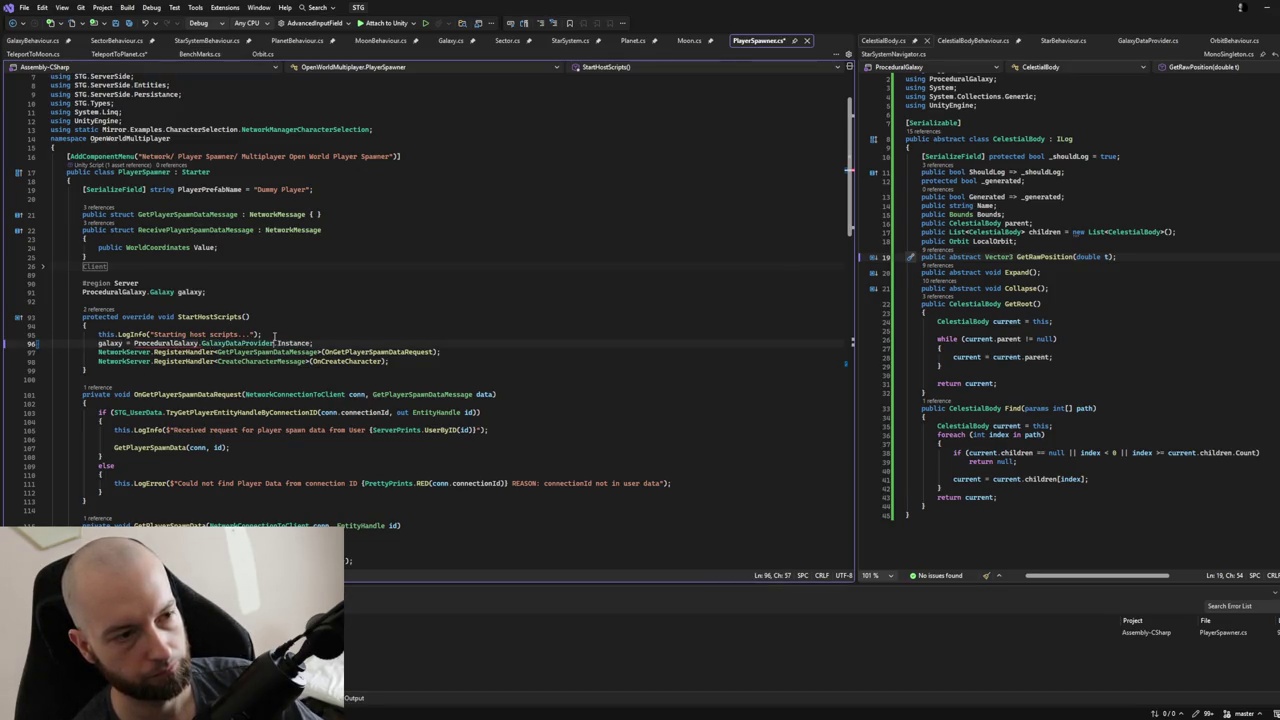
key("Right")
key("Right")
key("Right")
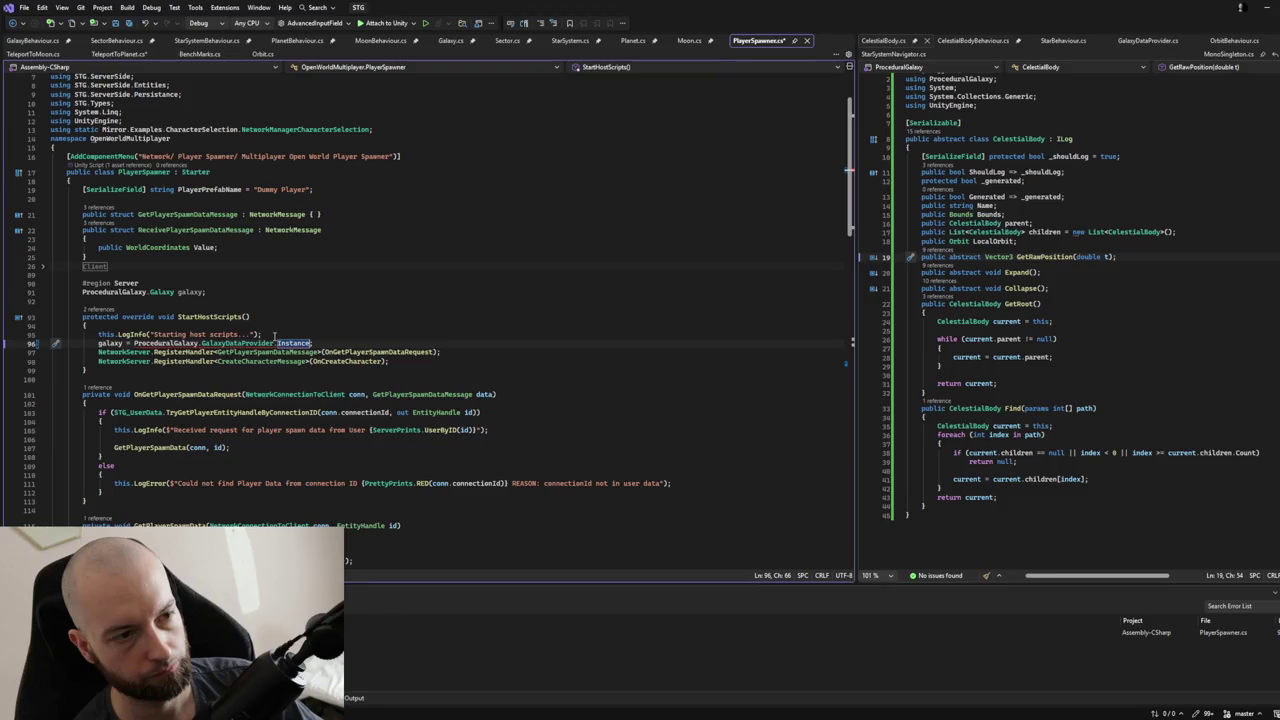
type(".gameObjec")
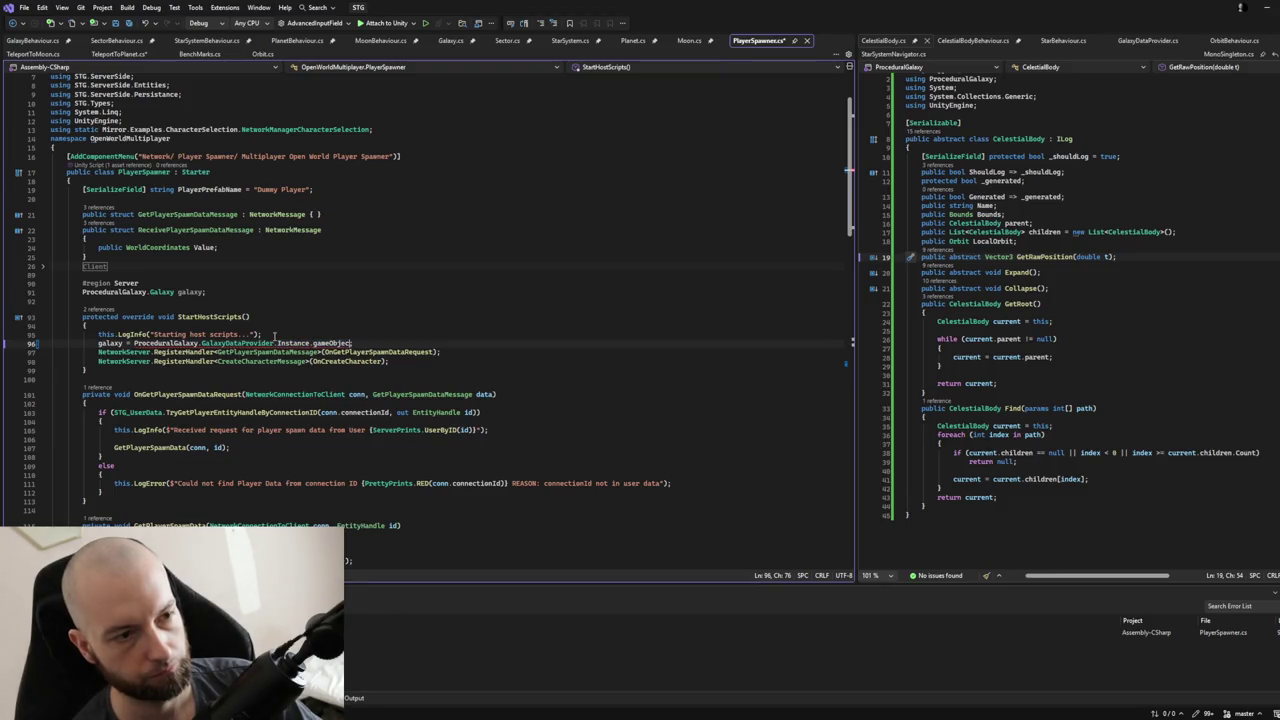
key("BackSpace")
key("BackSpace")
key("BackSpace")
type("Galaxy")
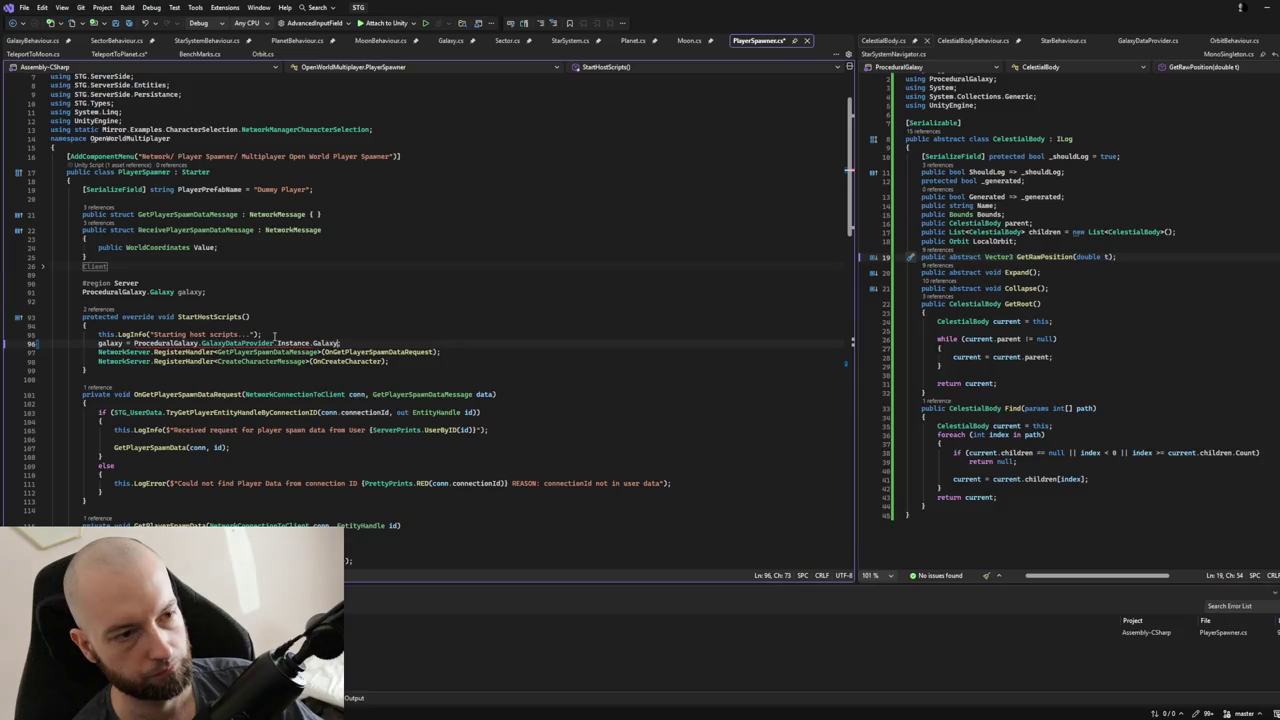
key("ctrl+s")
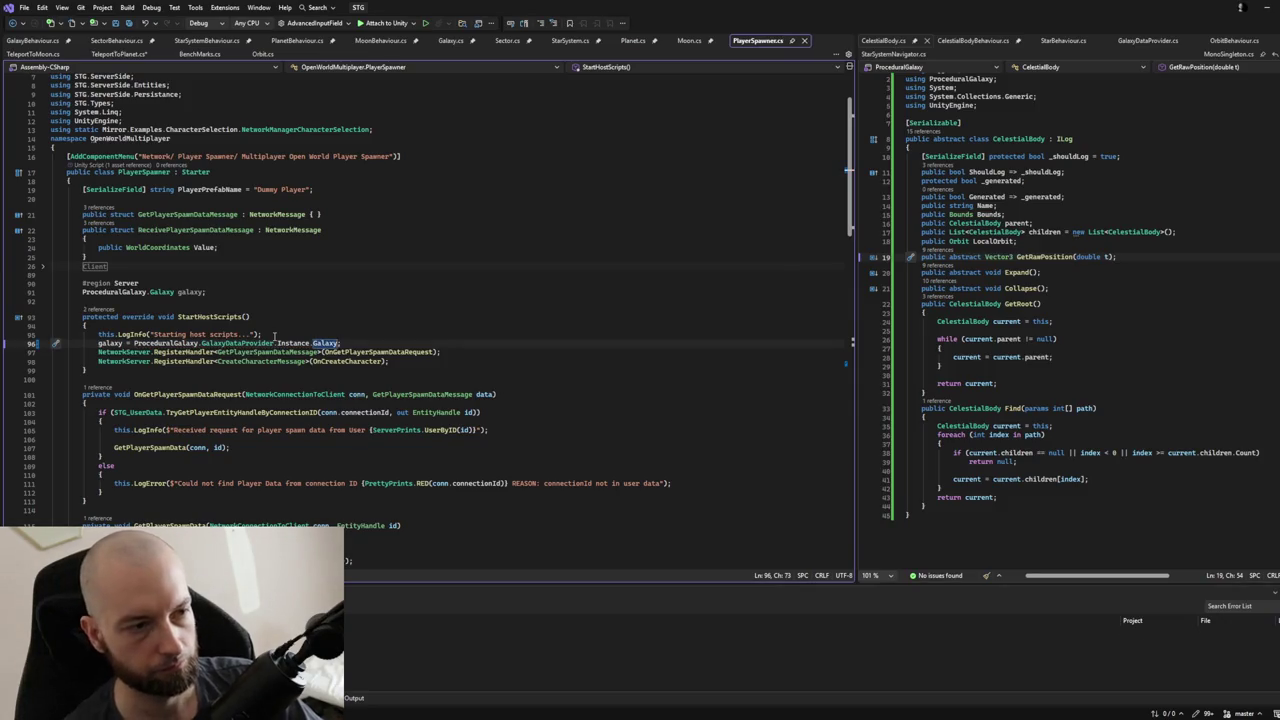
scroll(273, 336, "down", 3)
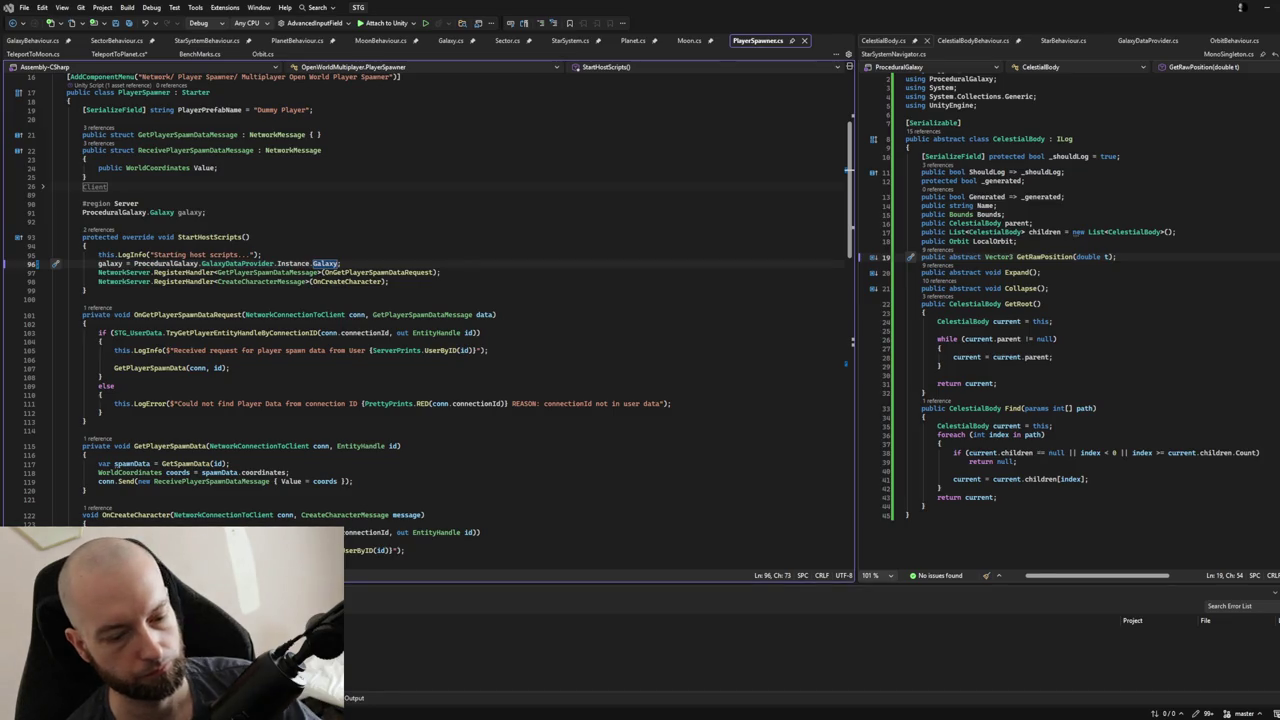
key("alt+Tab")
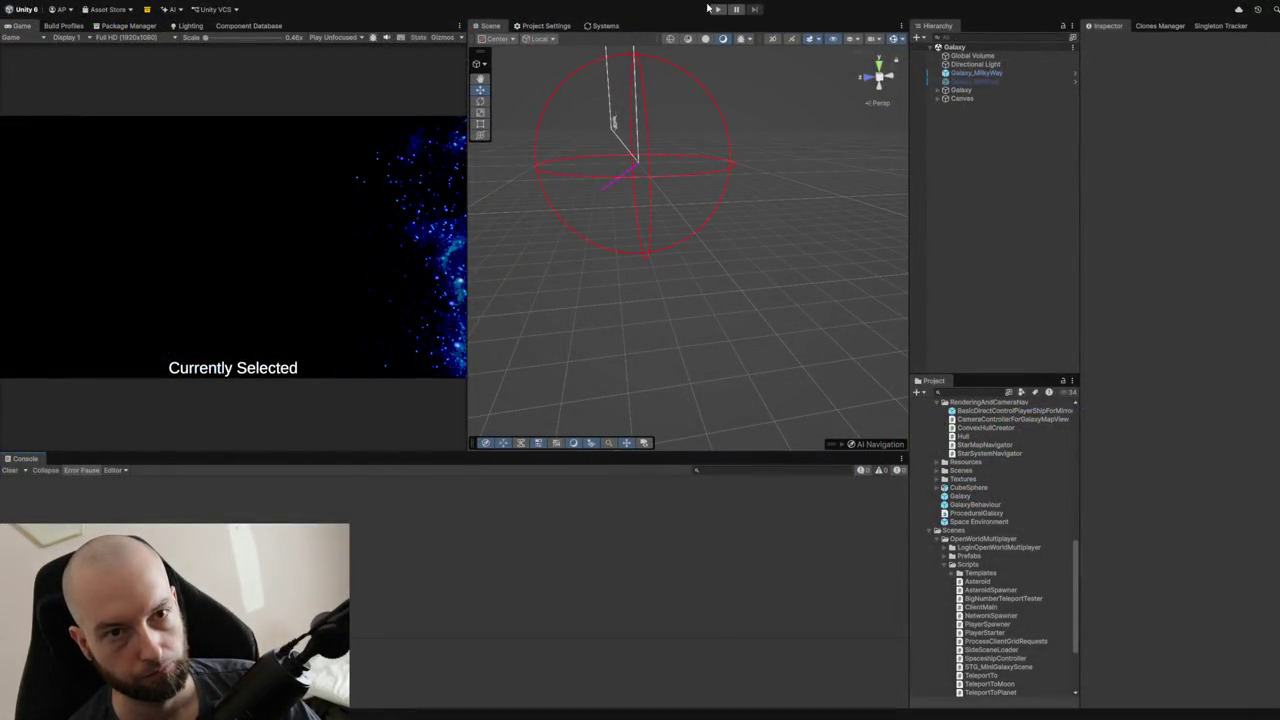
Select Galaxy and expand its Player Cam Searcher and Galaxy Data settings.
left_click(978, 90)
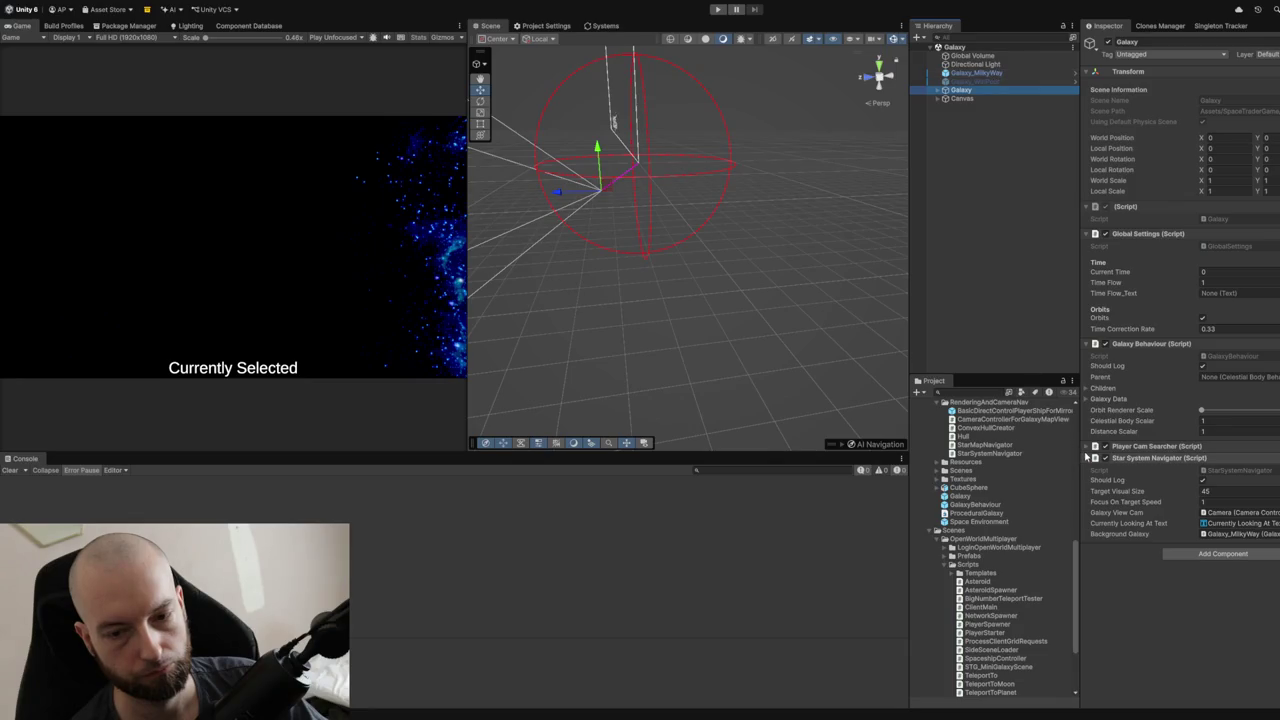
left_click(1086, 452)
left_click(1086, 451)
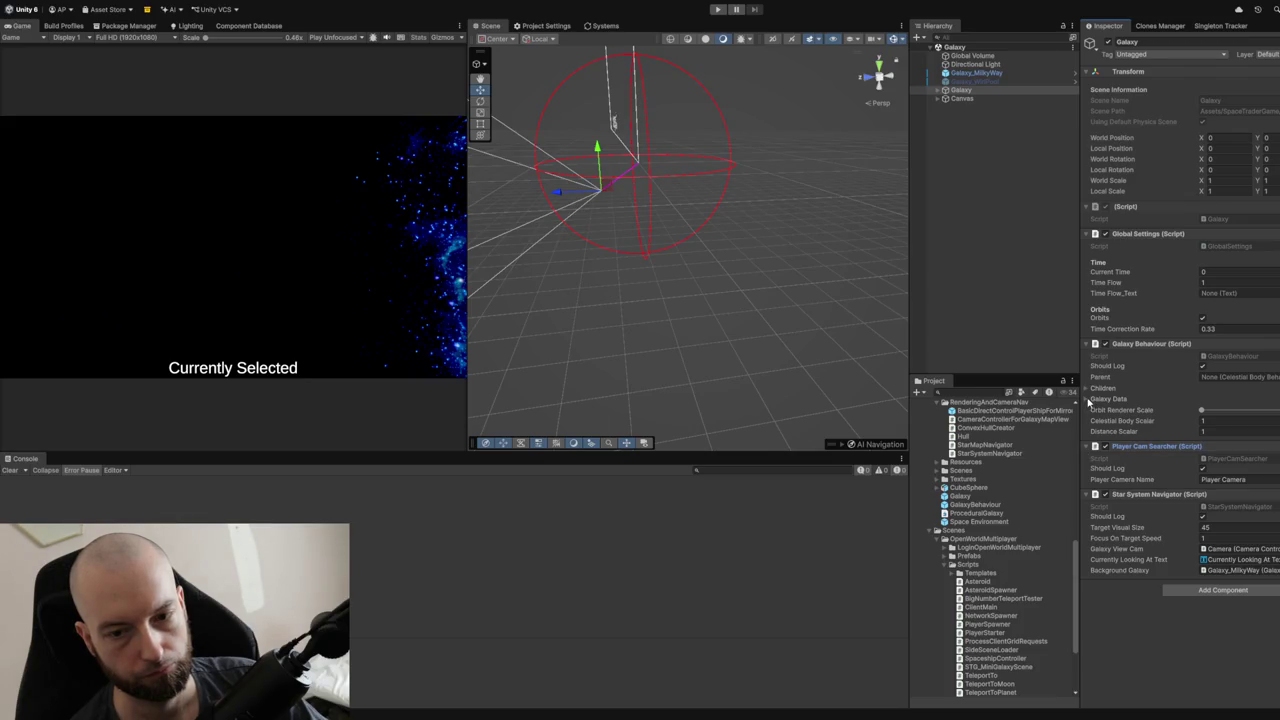
left_click(1086, 400)
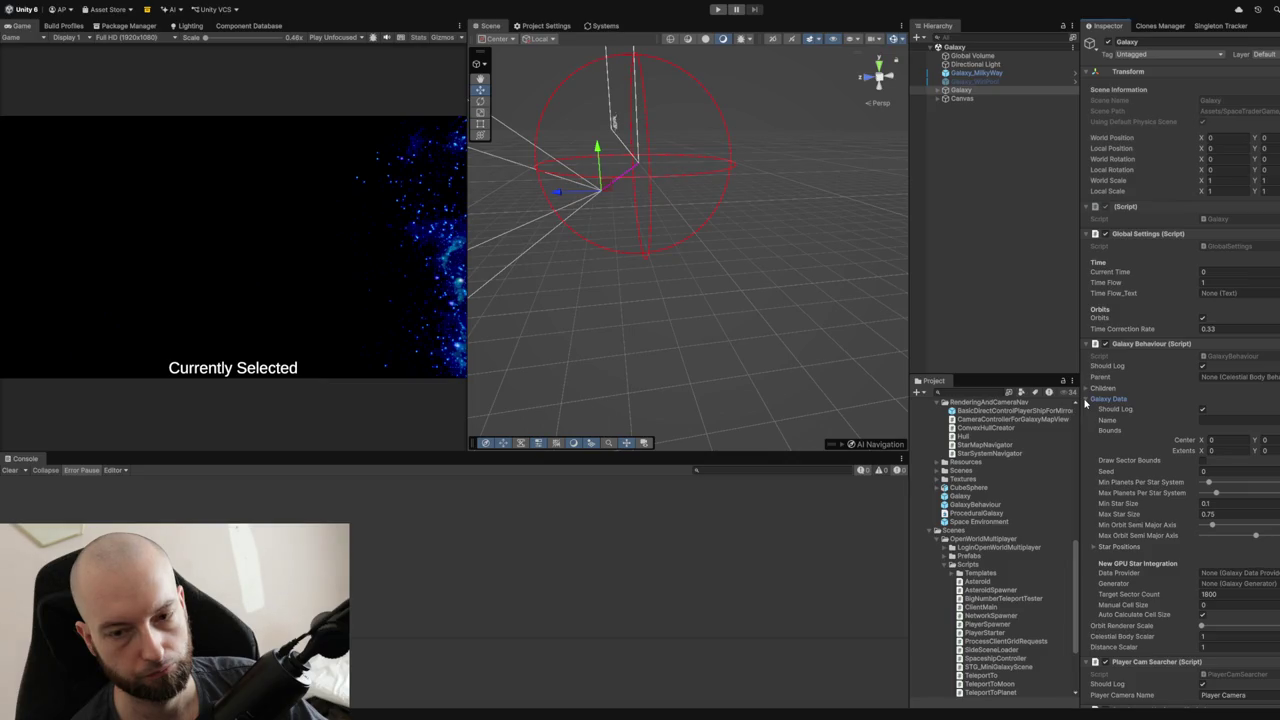
Compare Galaxy_MilkyWay's Galaxy Generator and Galaxy Data Provider with Galaxy's components.
left_click(984, 76)
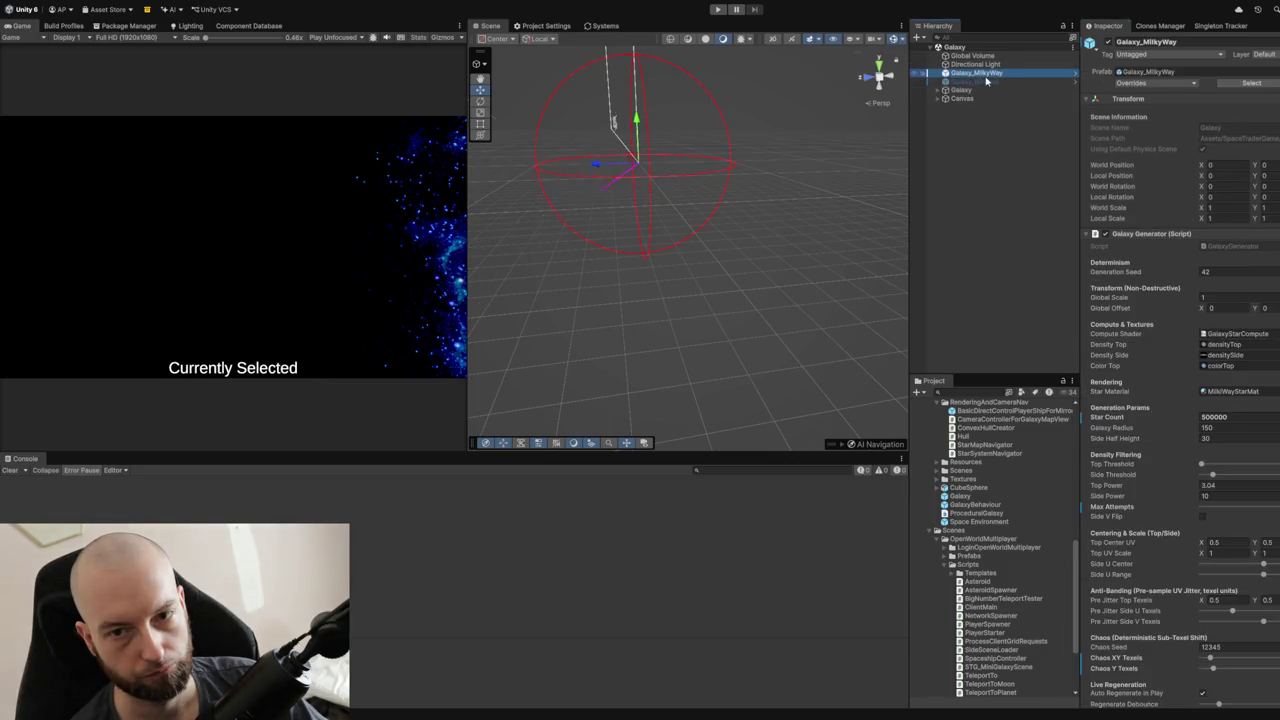
left_click(1088, 234)
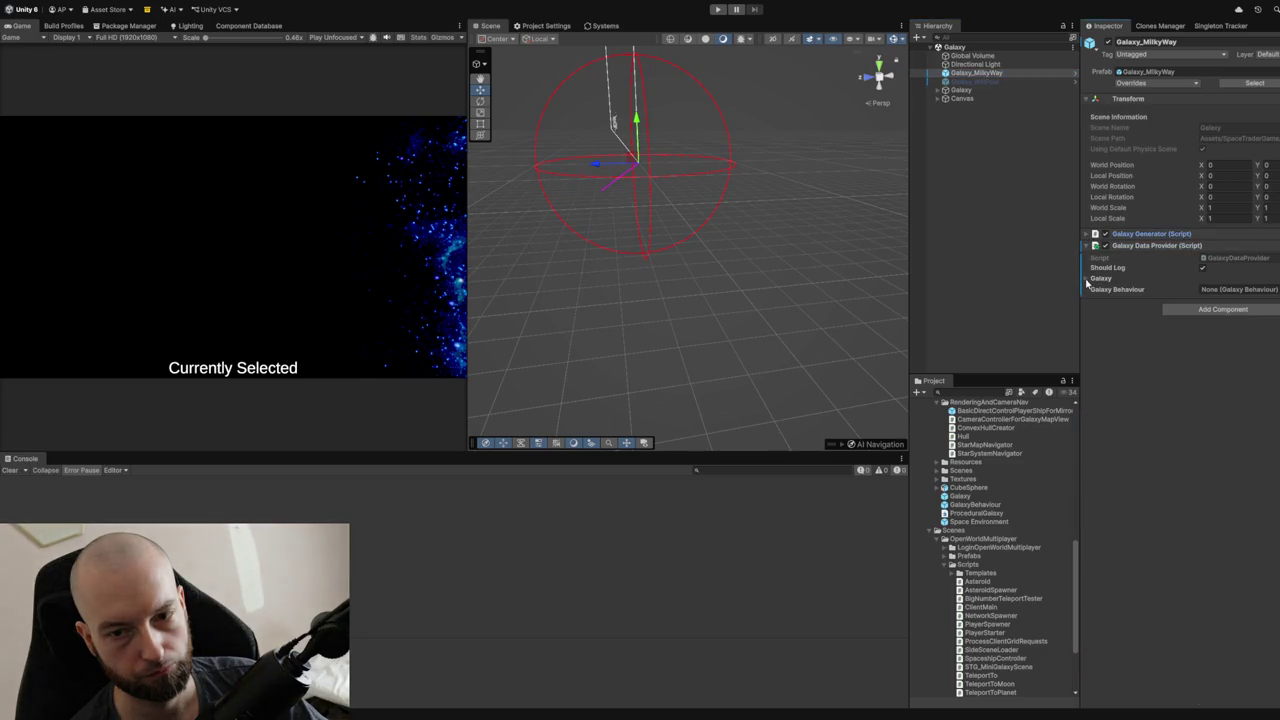
left_click(1087, 283)
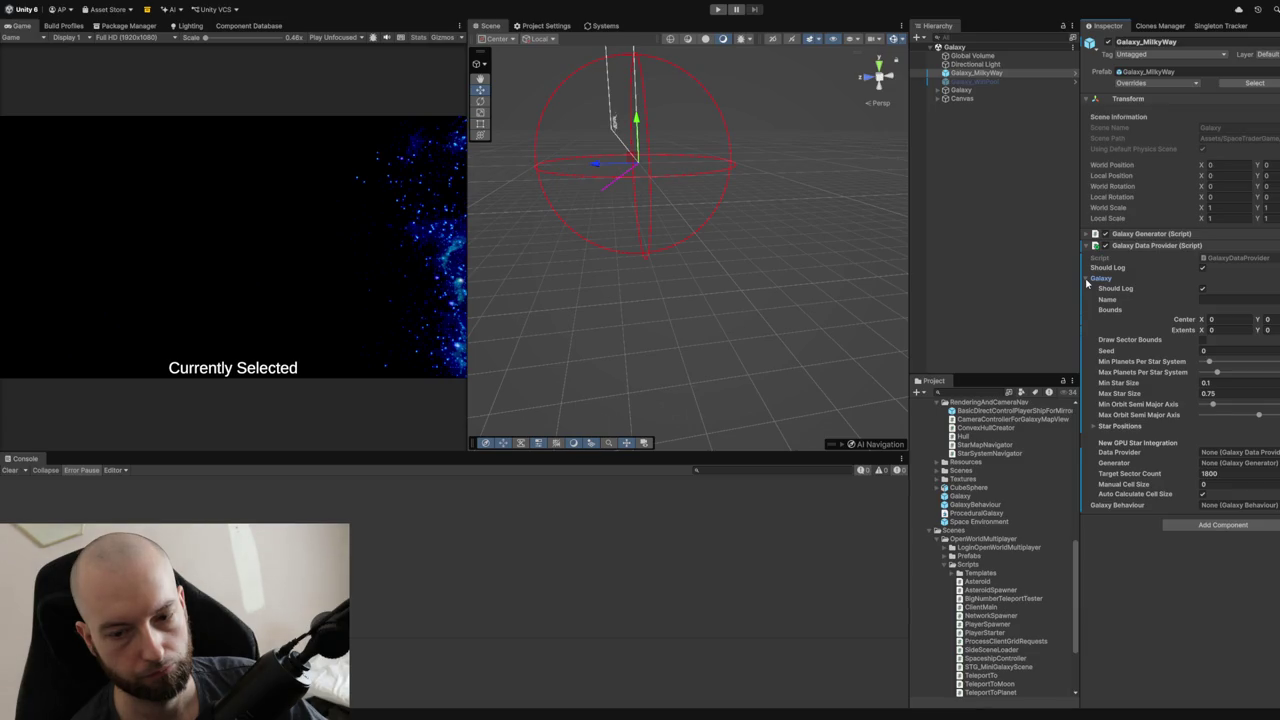
left_click(1087, 281)
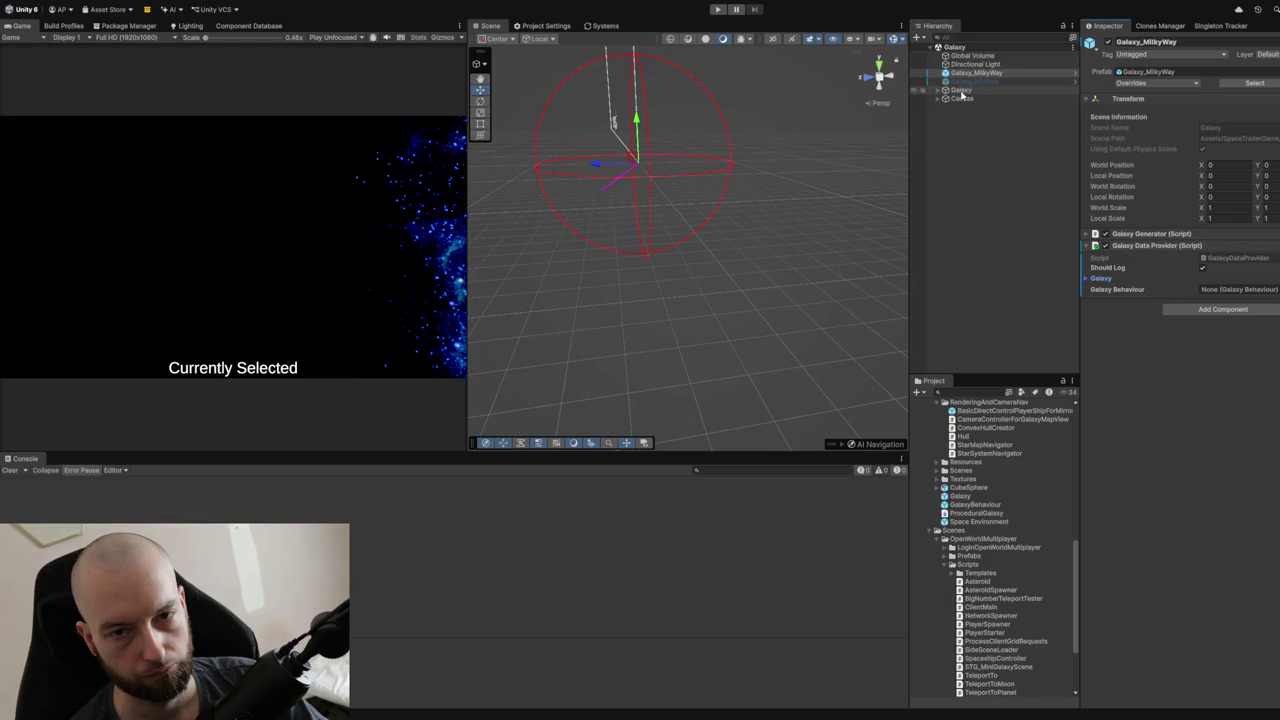
left_click(936, 95)
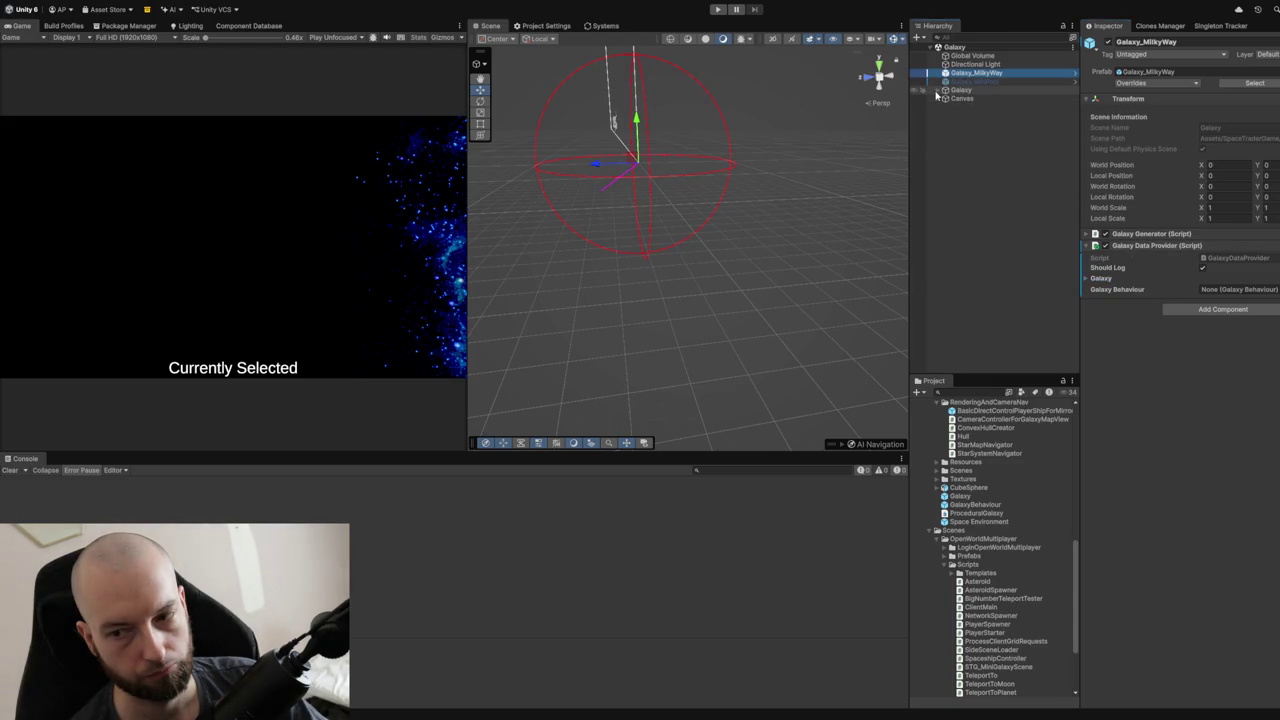
left_click(937, 91)
left_click(962, 91)
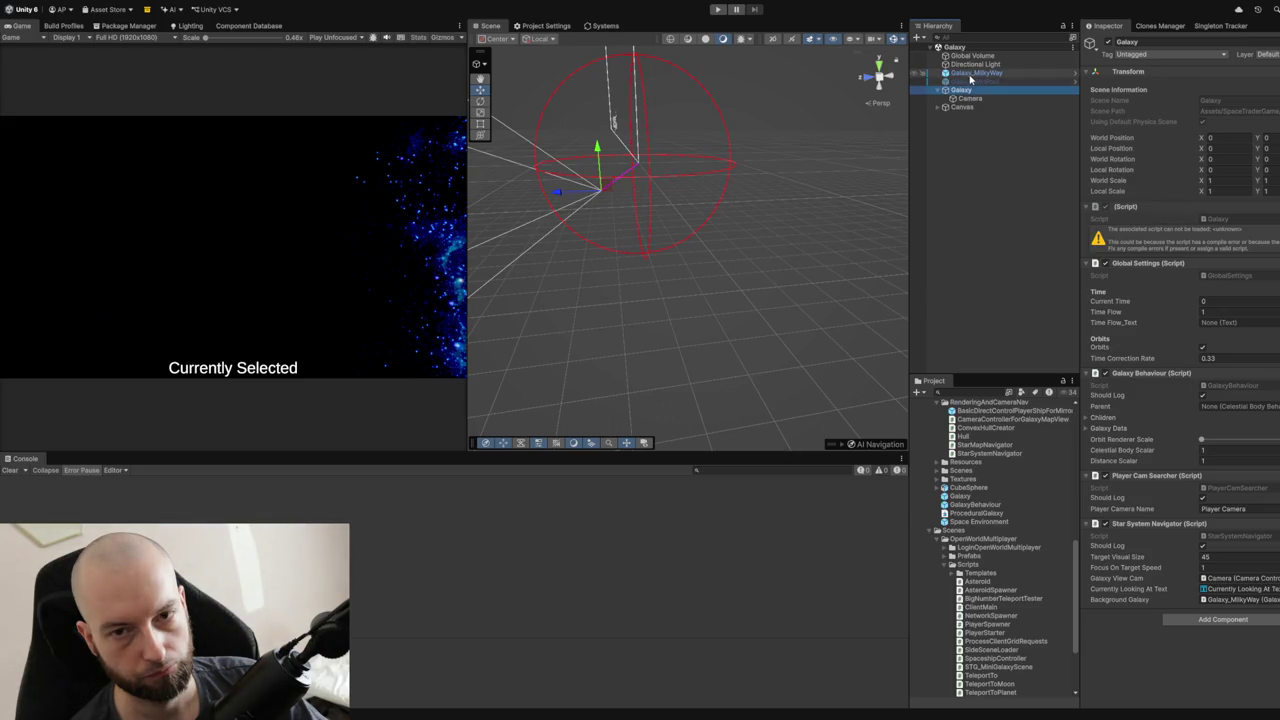
left_click(969, 74)
left_click(1222, 311)
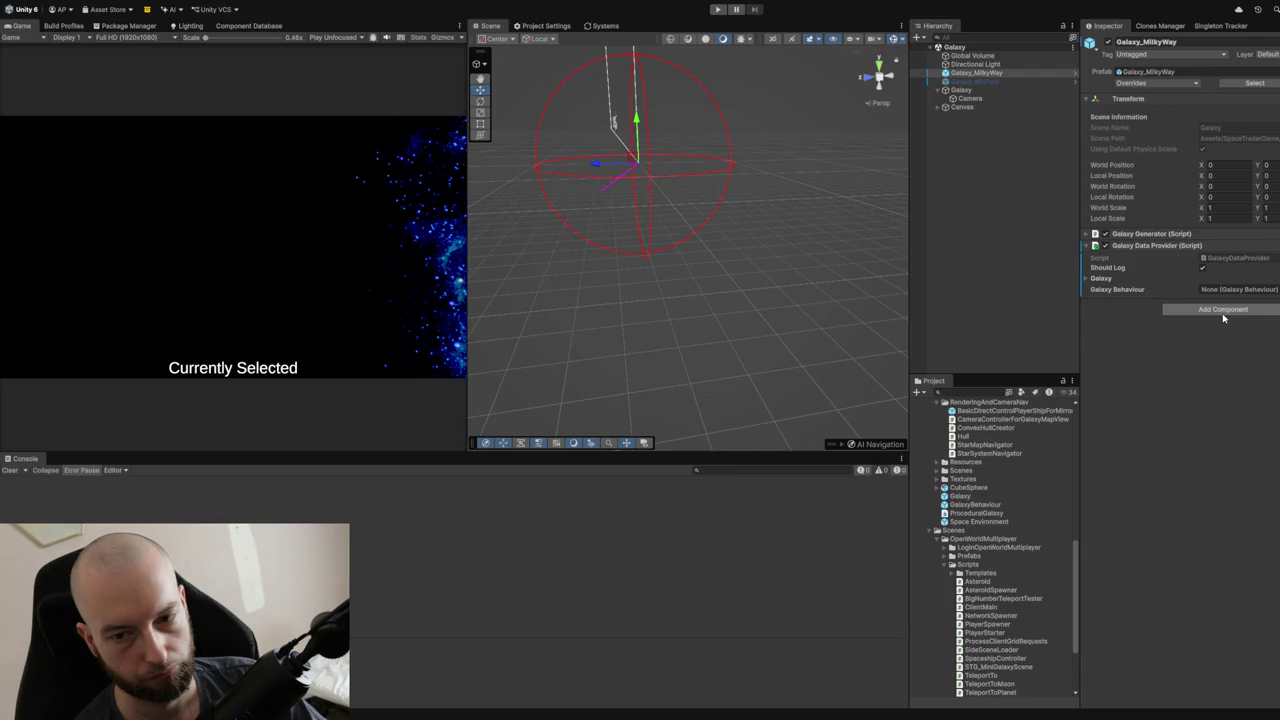
Add a Galaxy Behaviour component to Galaxy_MilkyWay and let scripts recompile.
key("Return")
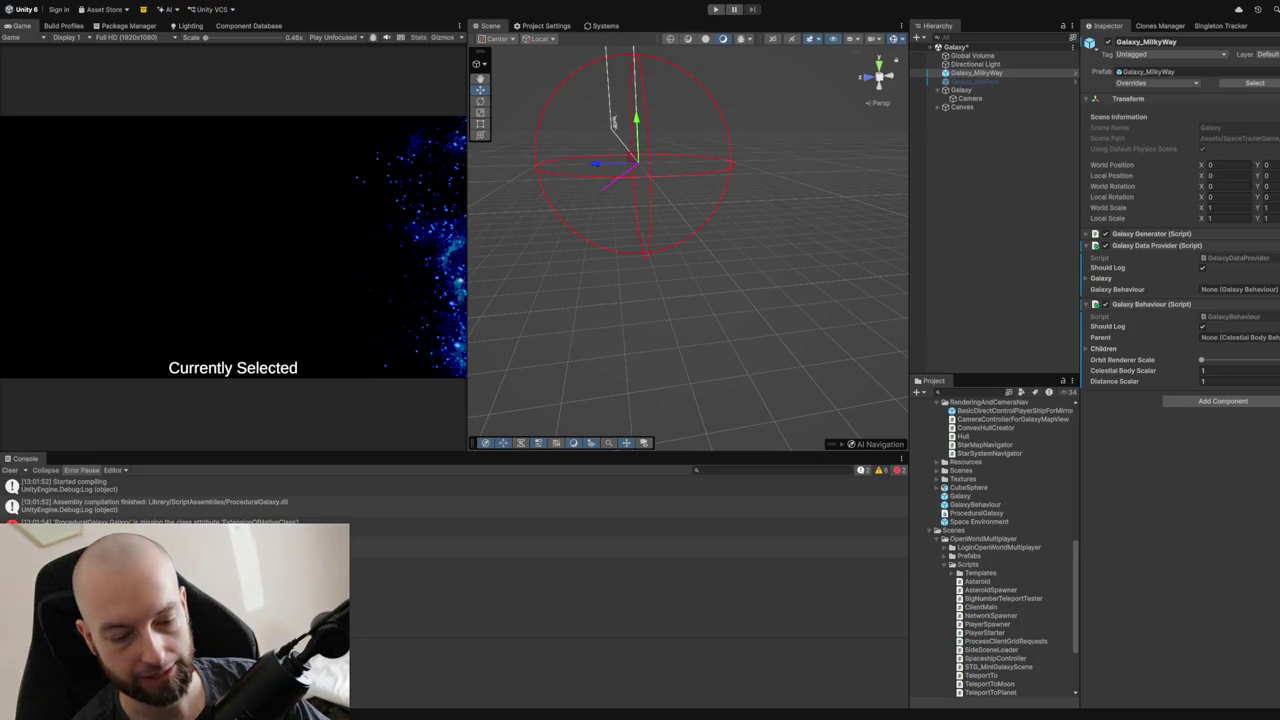
Clear the console and expand Galaxy Generator, showing seed 42 and 500000 stars.
left_click(12, 472)
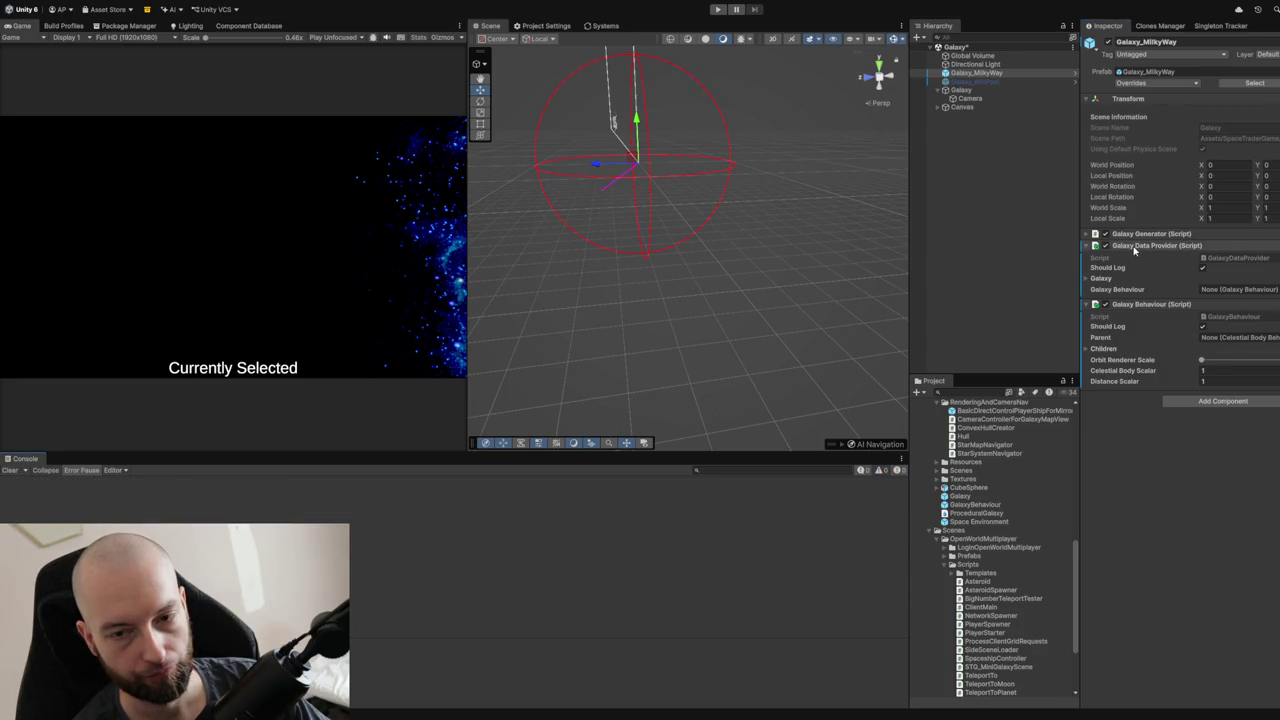
left_click(1085, 279)
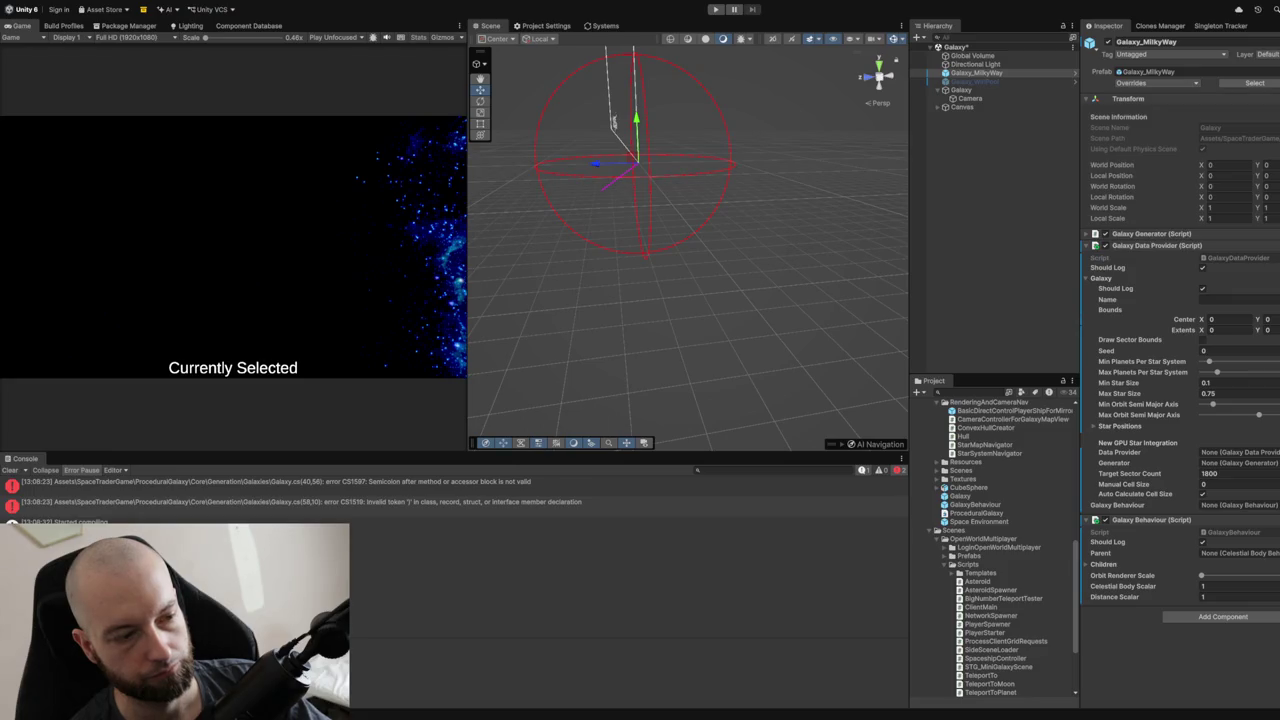
left_click(8, 471)
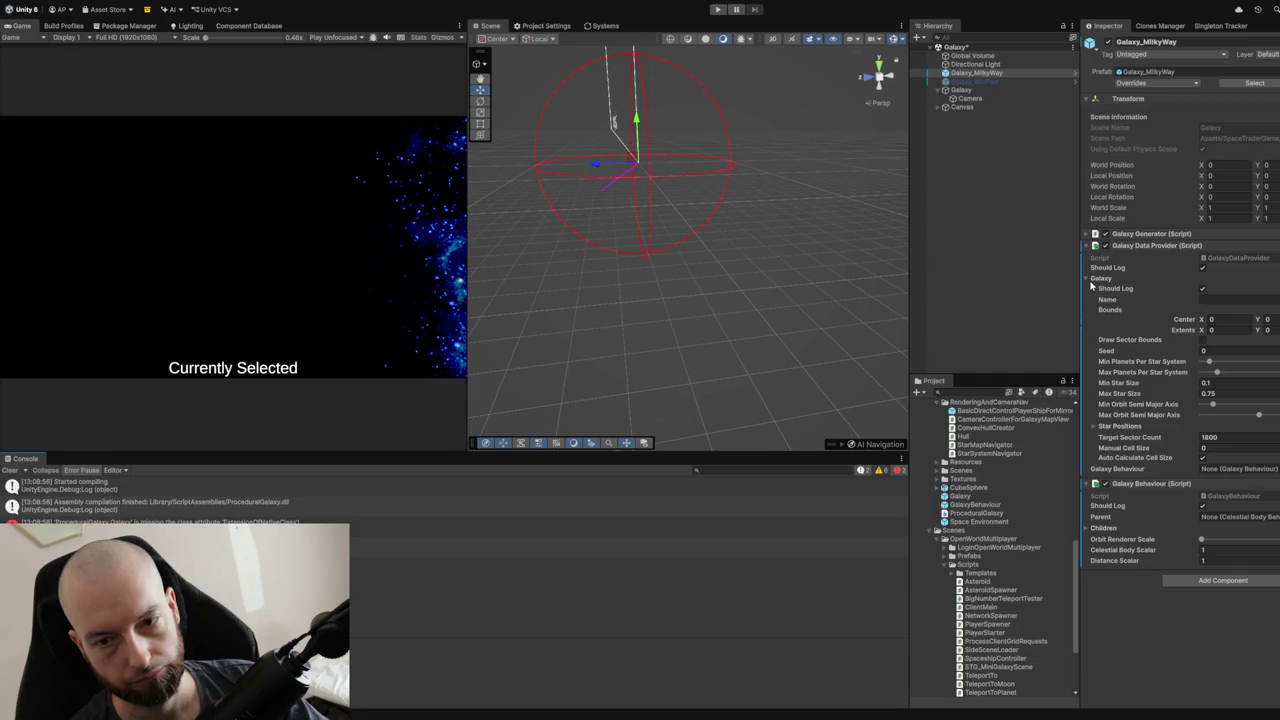
left_click(1088, 235)
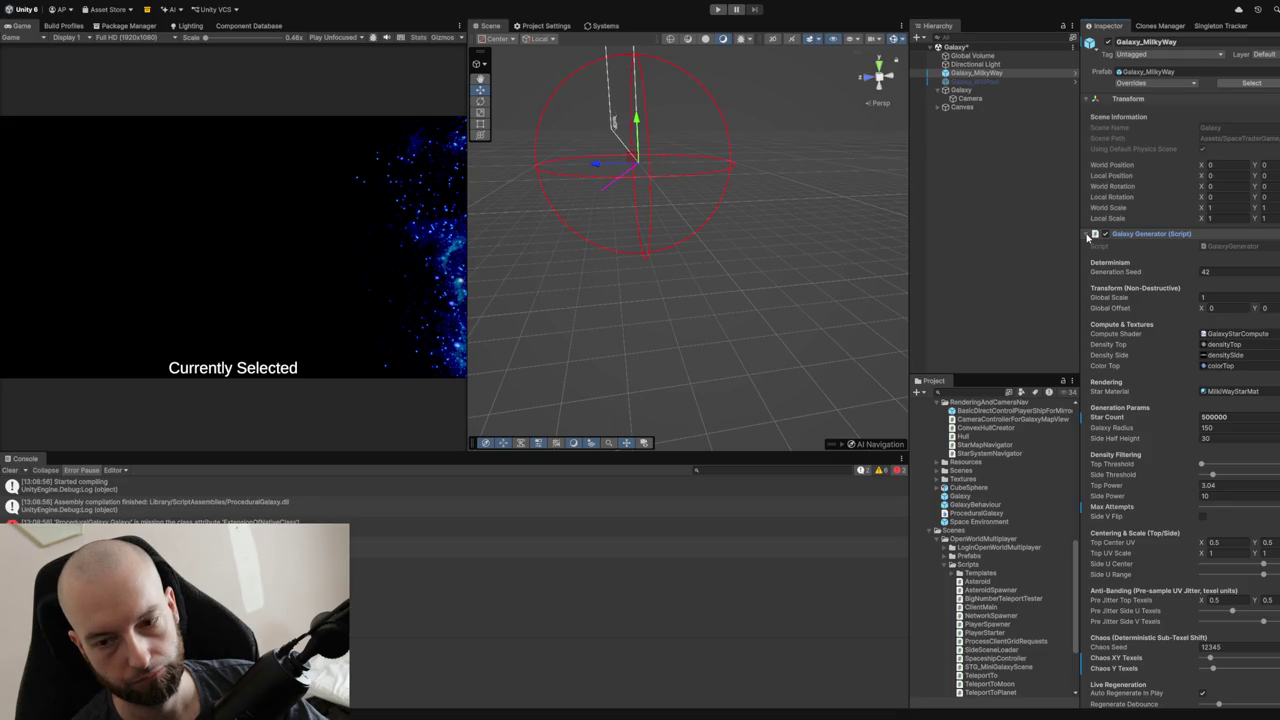
Collapse Galaxy Generator and the Galaxy section of Galaxy Data Provider, then clear the console.
left_click(1087, 235)
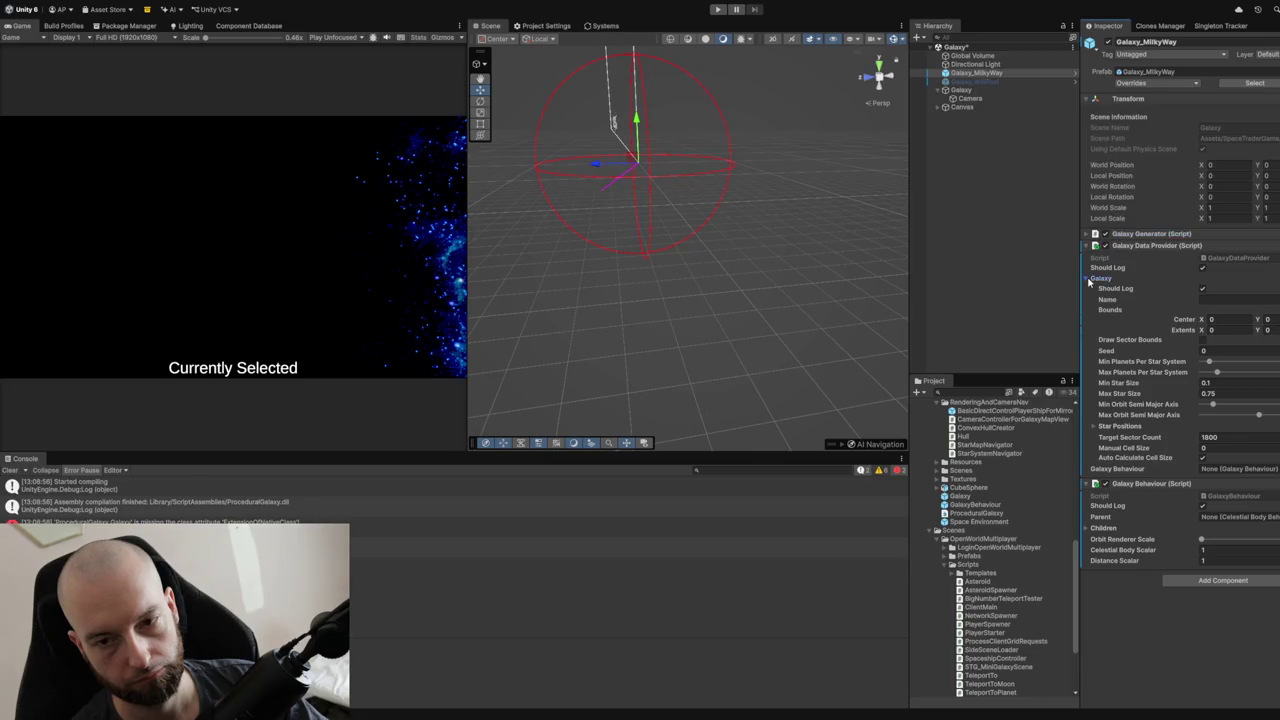
left_click(1089, 280)
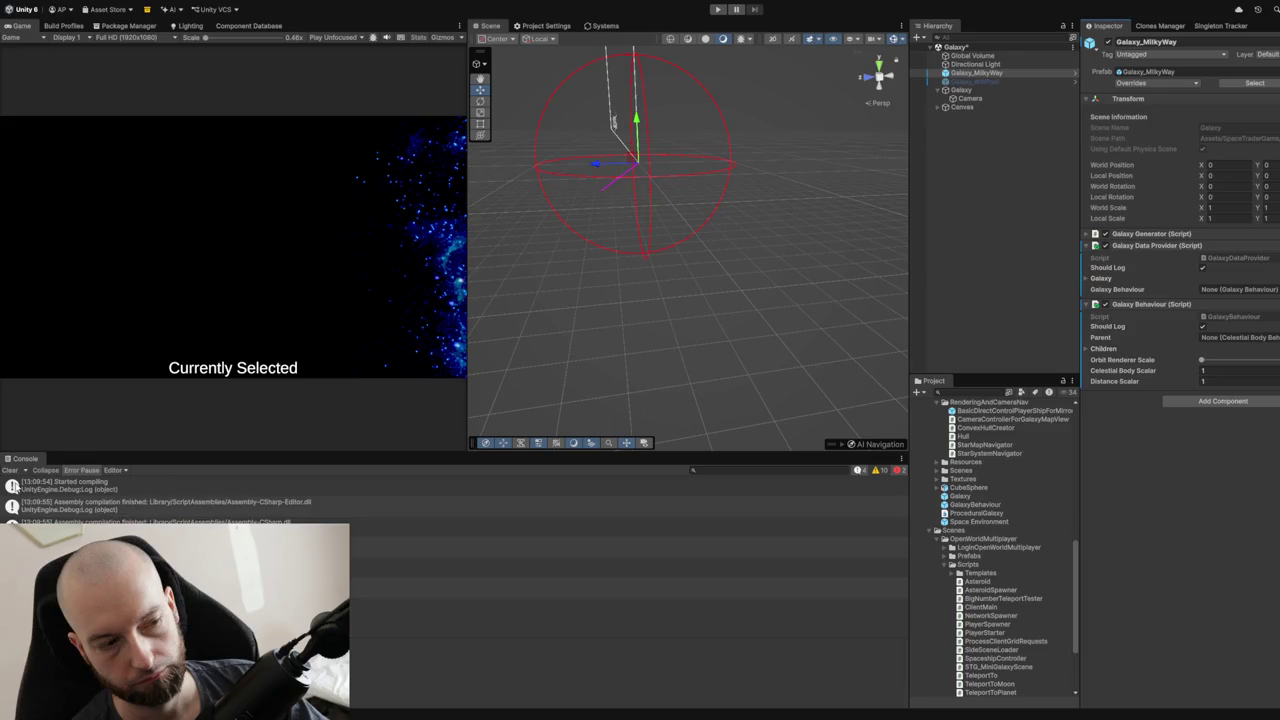
left_click(9, 470)
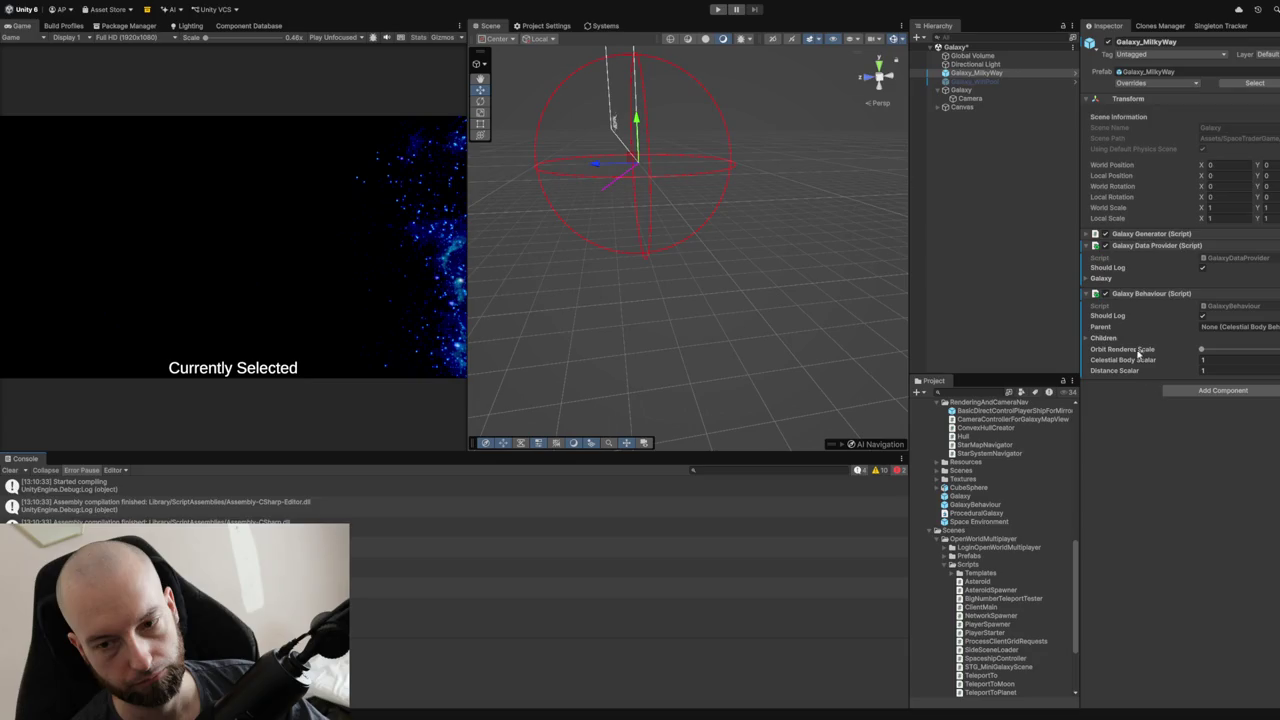
Add a Star System Navigator component to Galaxy_MilkyWay.
left_click(960, 90)
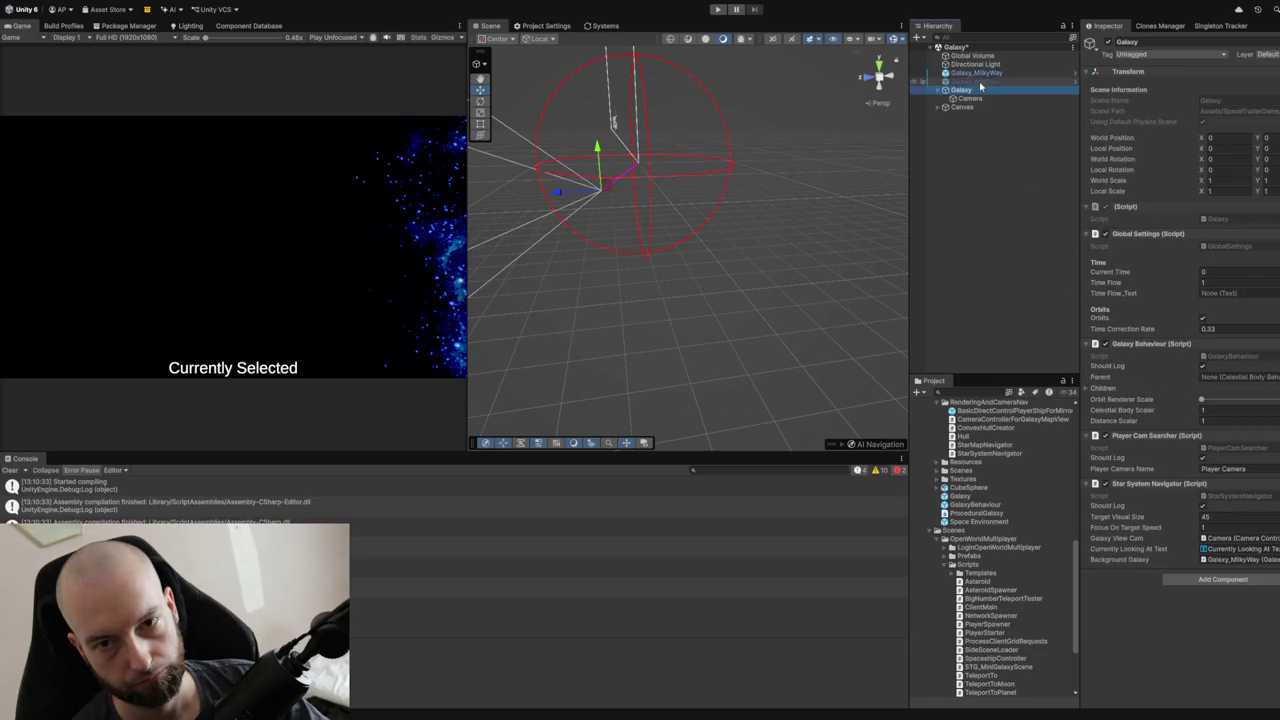
left_click(982, 74)
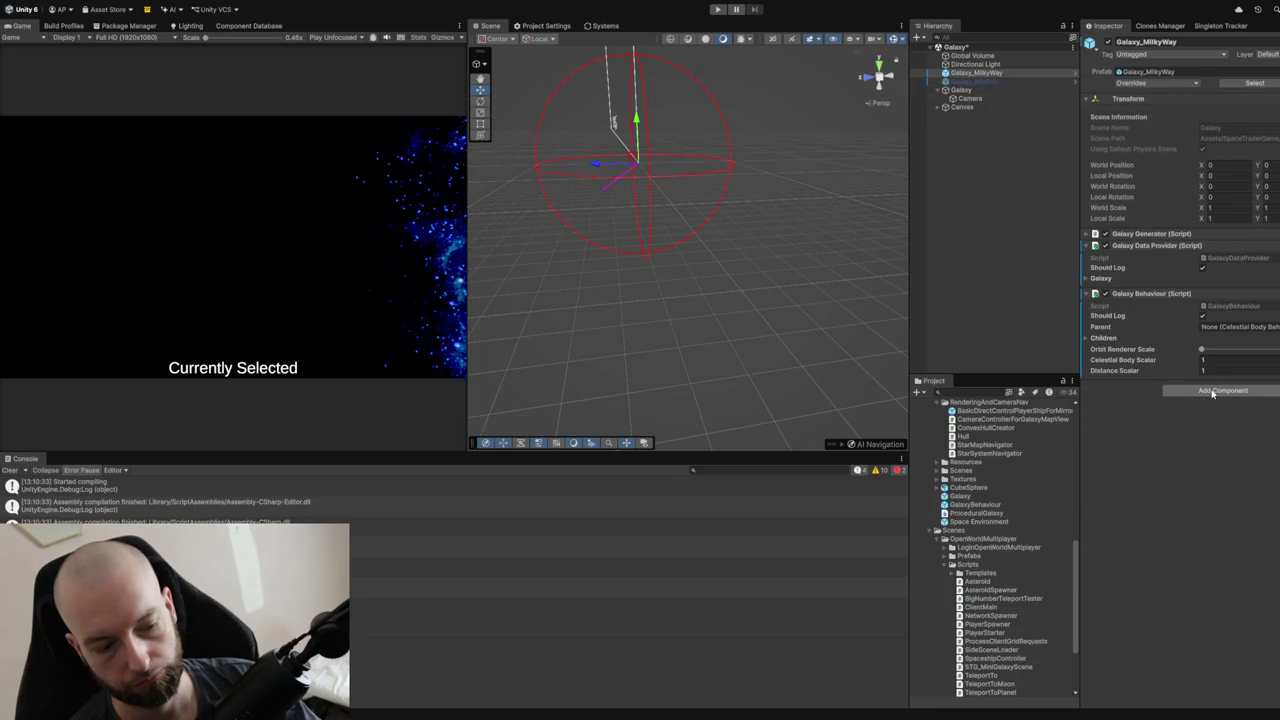
left_click(1212, 393)
left_click(1195, 430)
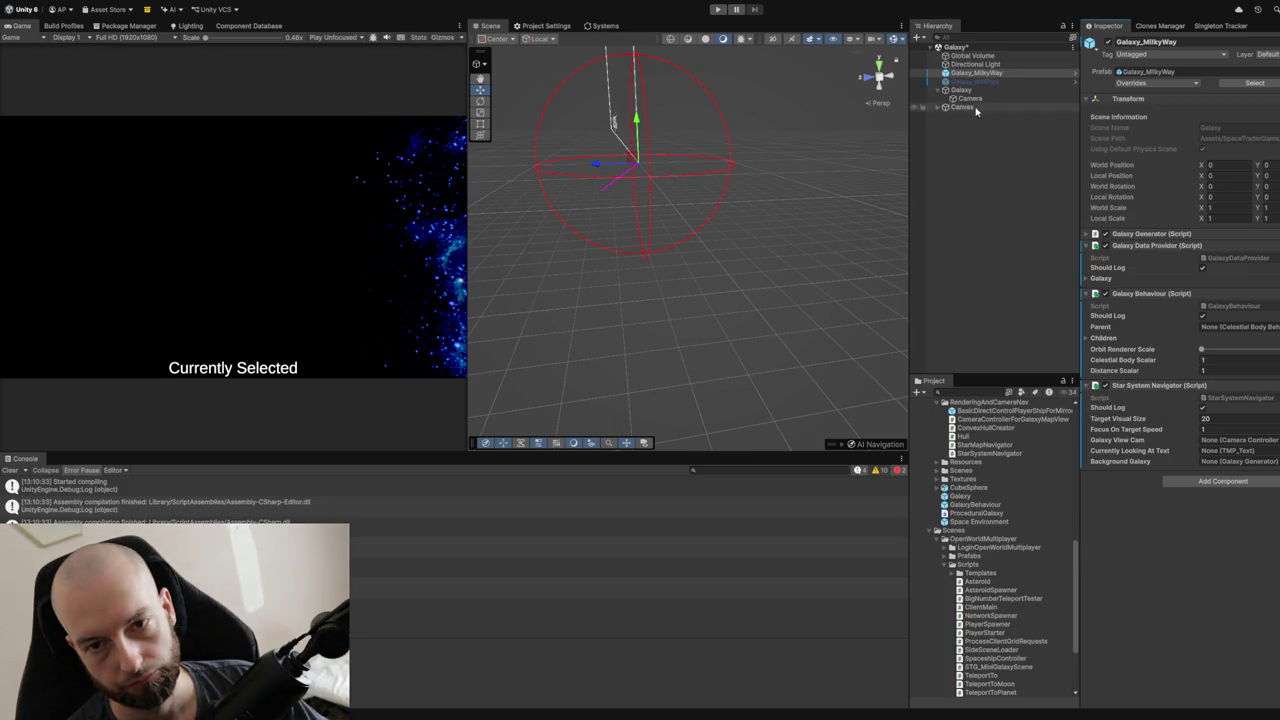
Nest Camera under Galaxy_MilkyWay in the Hierarchy.
left_click_drag(975, 98, 997, 76)
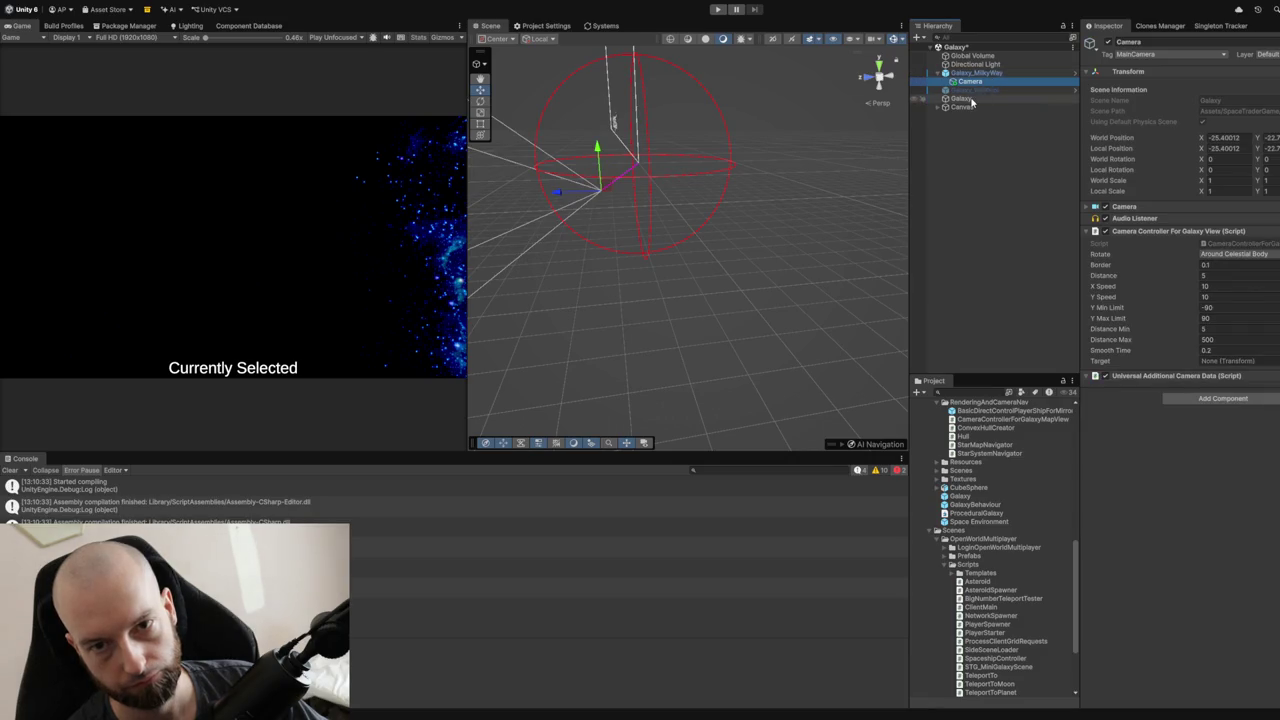
left_click(963, 99)
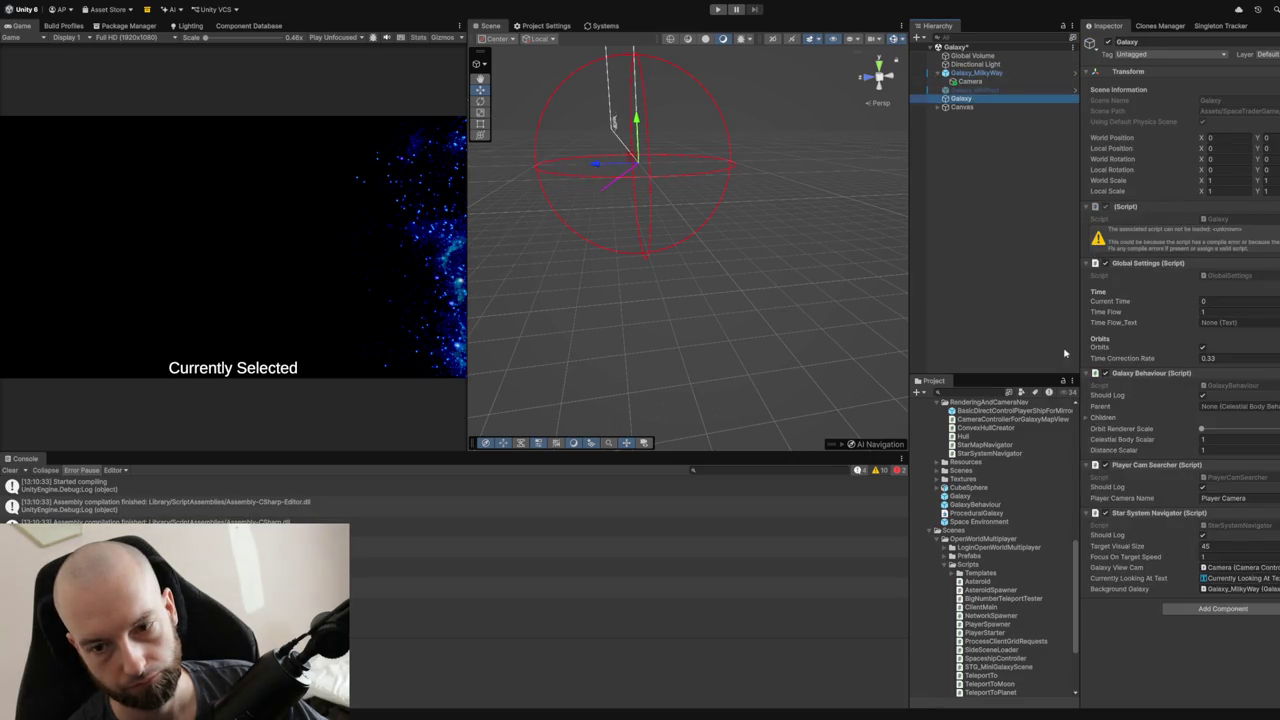
left_click(1003, 79)
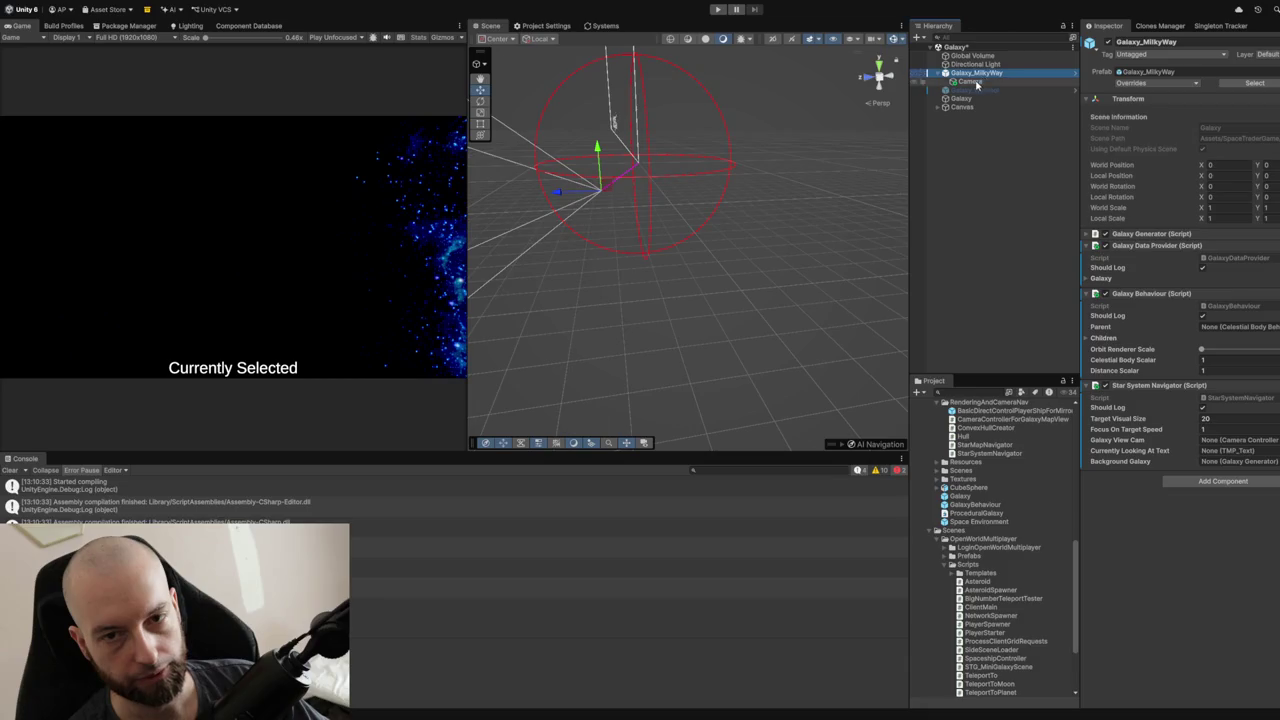
Move Camera back under the Galaxy object.
left_click(974, 82)
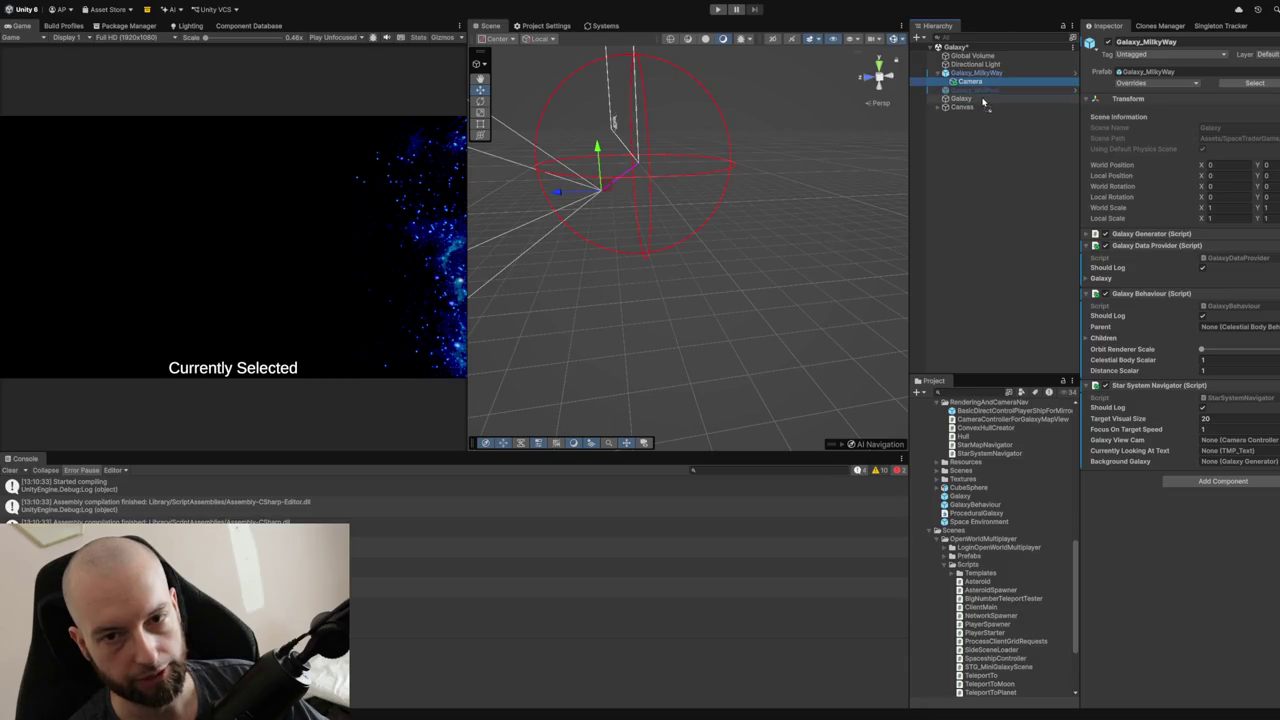
left_click_drag(983, 101, 983, 99)
left_click(976, 73)
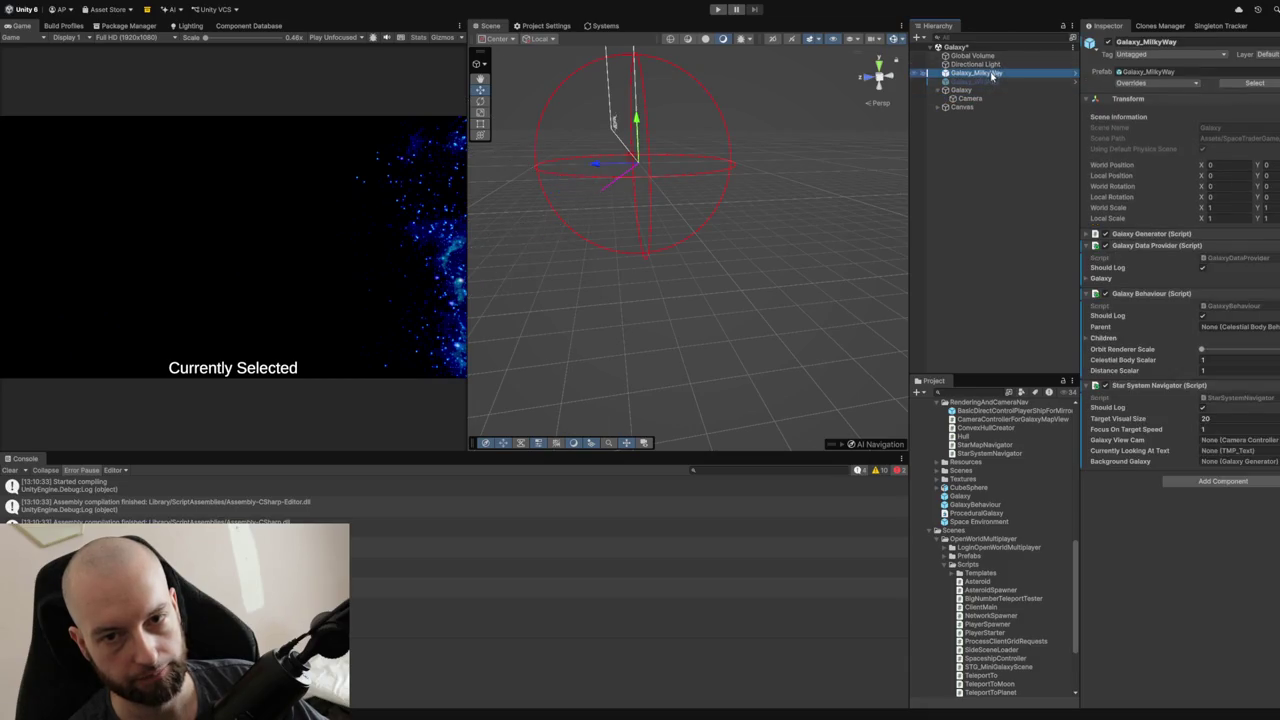
Remove the Galaxy Behaviour and Star System Navigator components from Galaxy_MilkyWay.
right_click(1146, 295)
left_click(1191, 323)
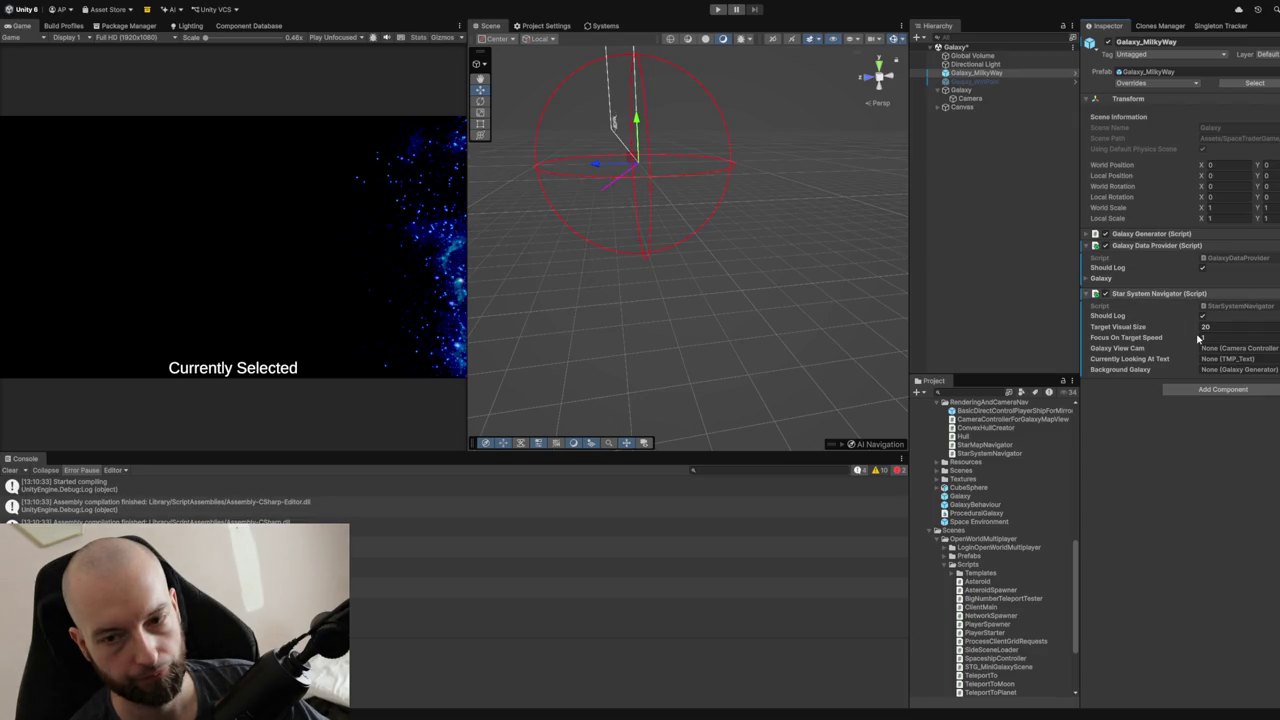
right_click(1150, 293)
left_click(1190, 322)
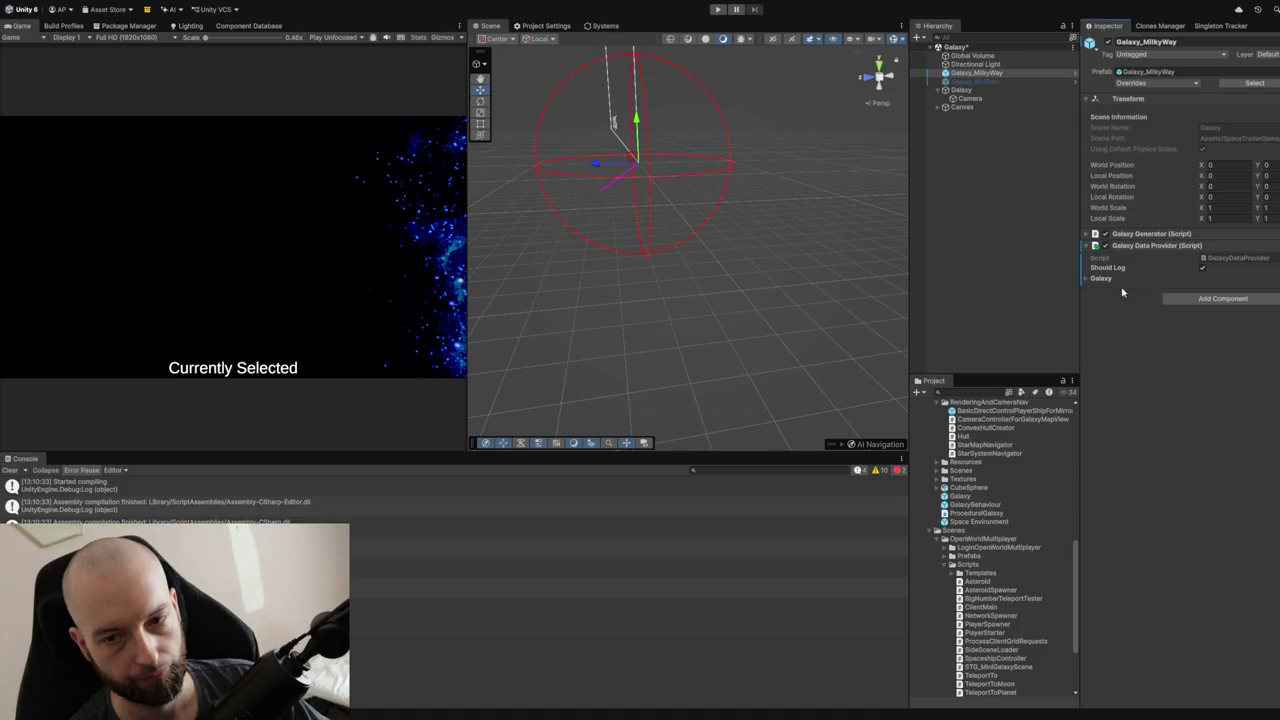
left_click(1087, 245)
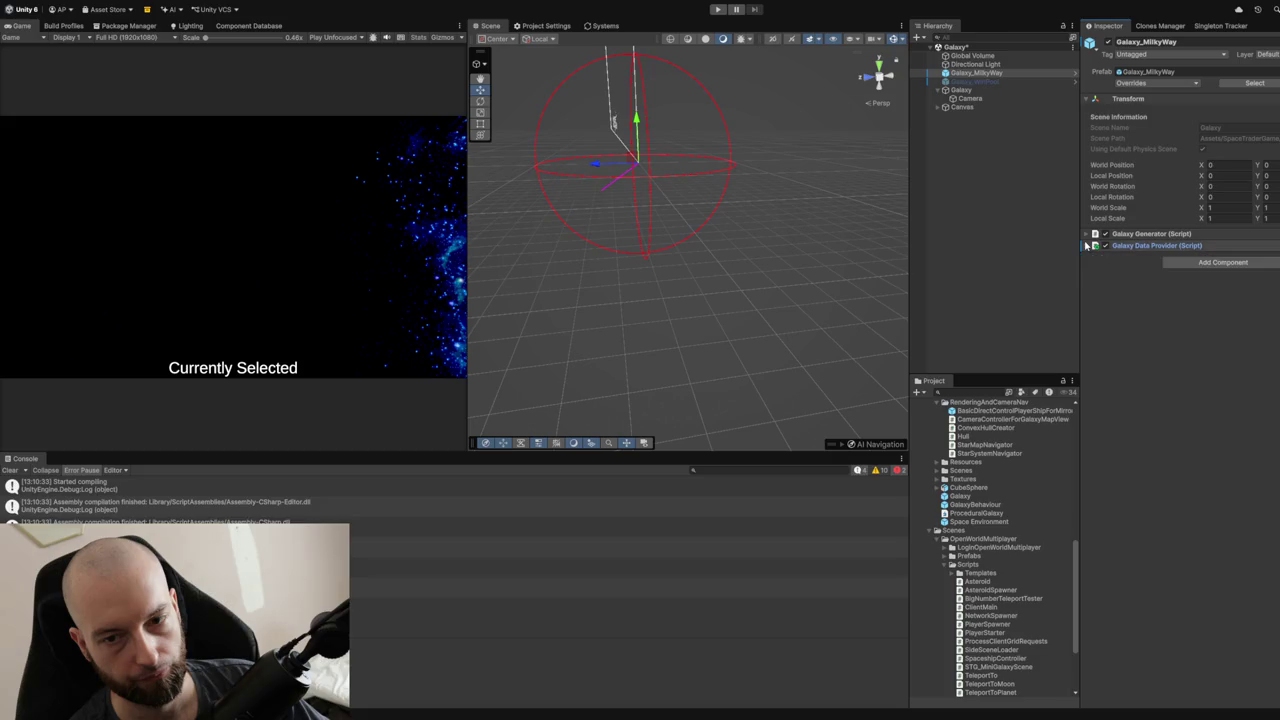
Move the Global Settings component from Galaxy onto Galaxy_MilkyWay.
left_click(987, 91)
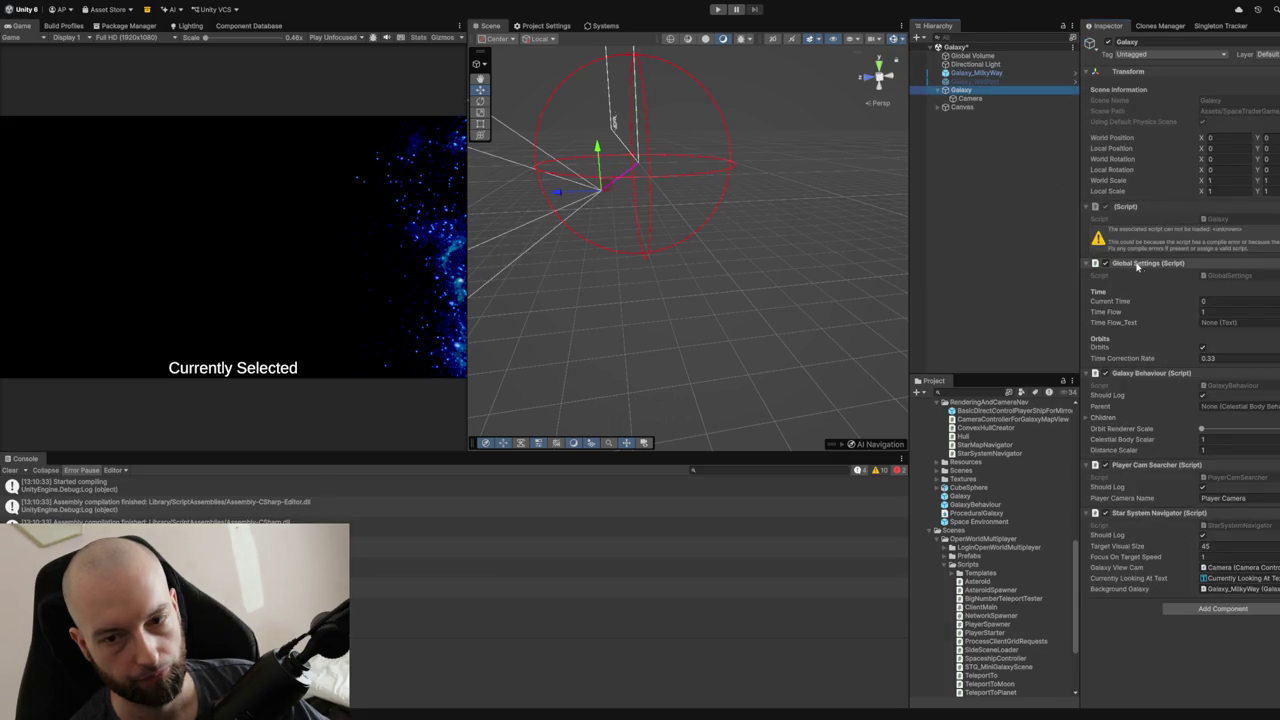
left_click(1045, 221)
left_click(962, 91)
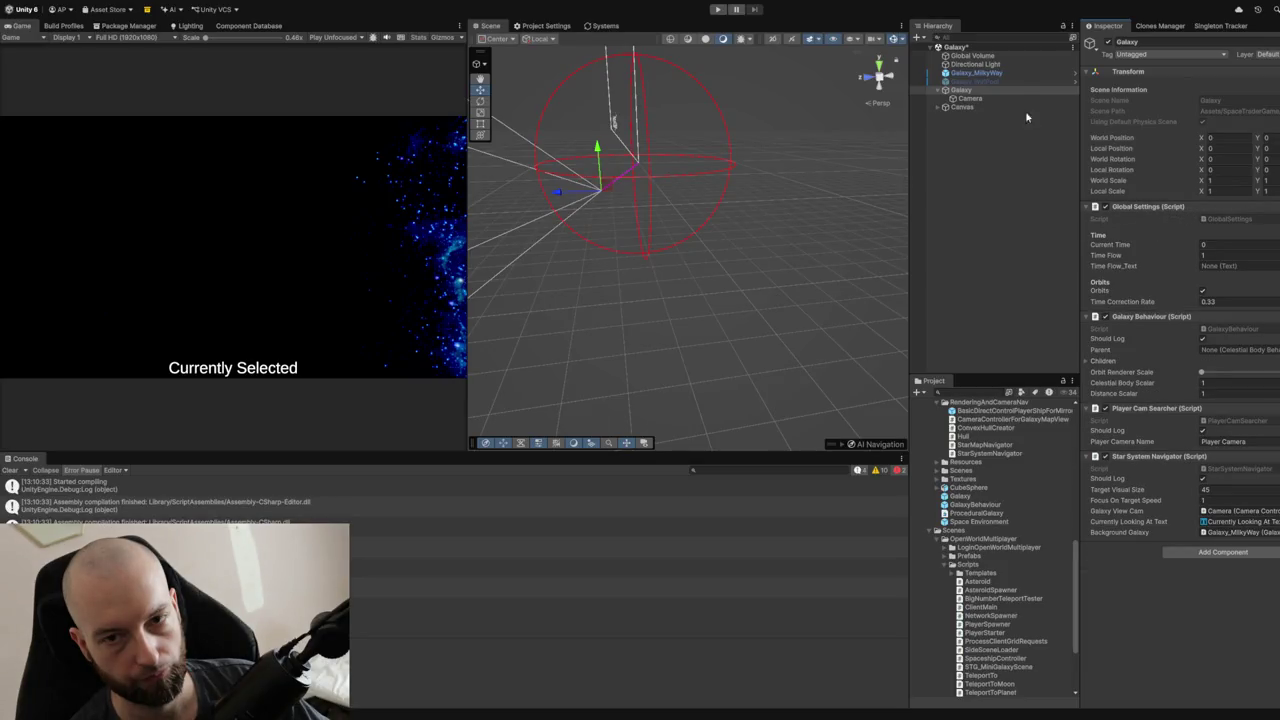
left_click(985, 74)
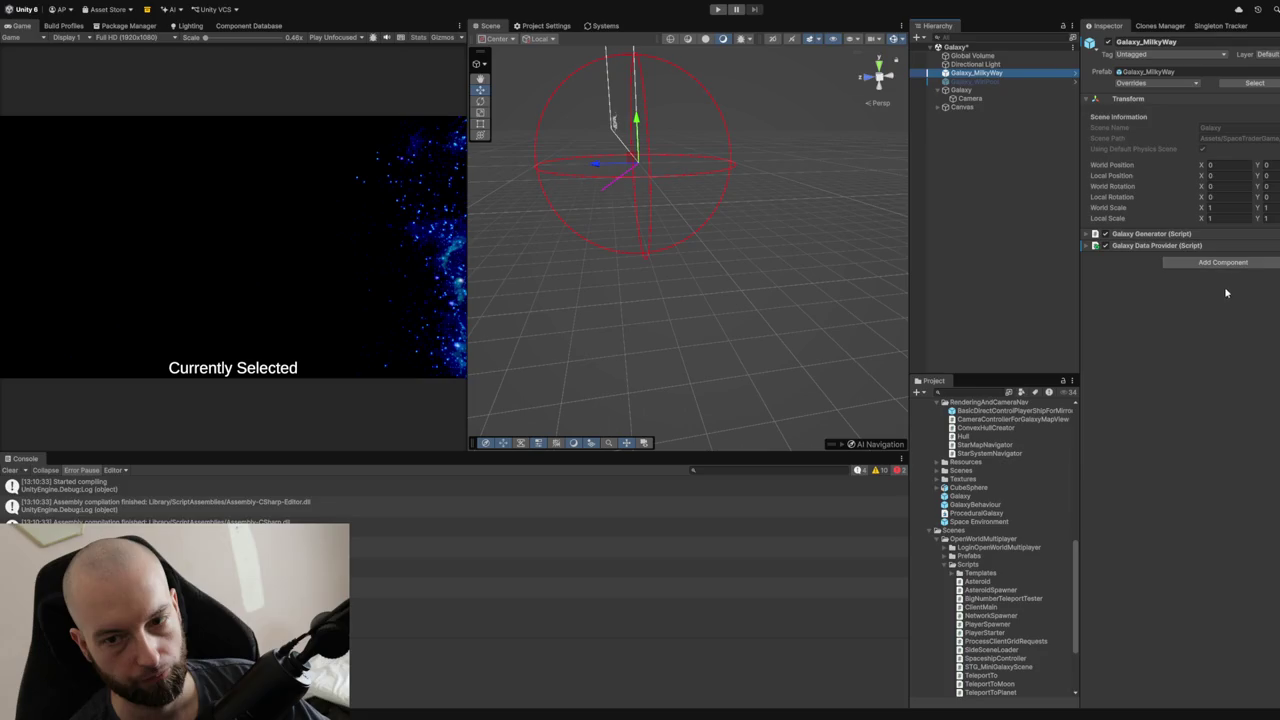
left_click(1181, 265)
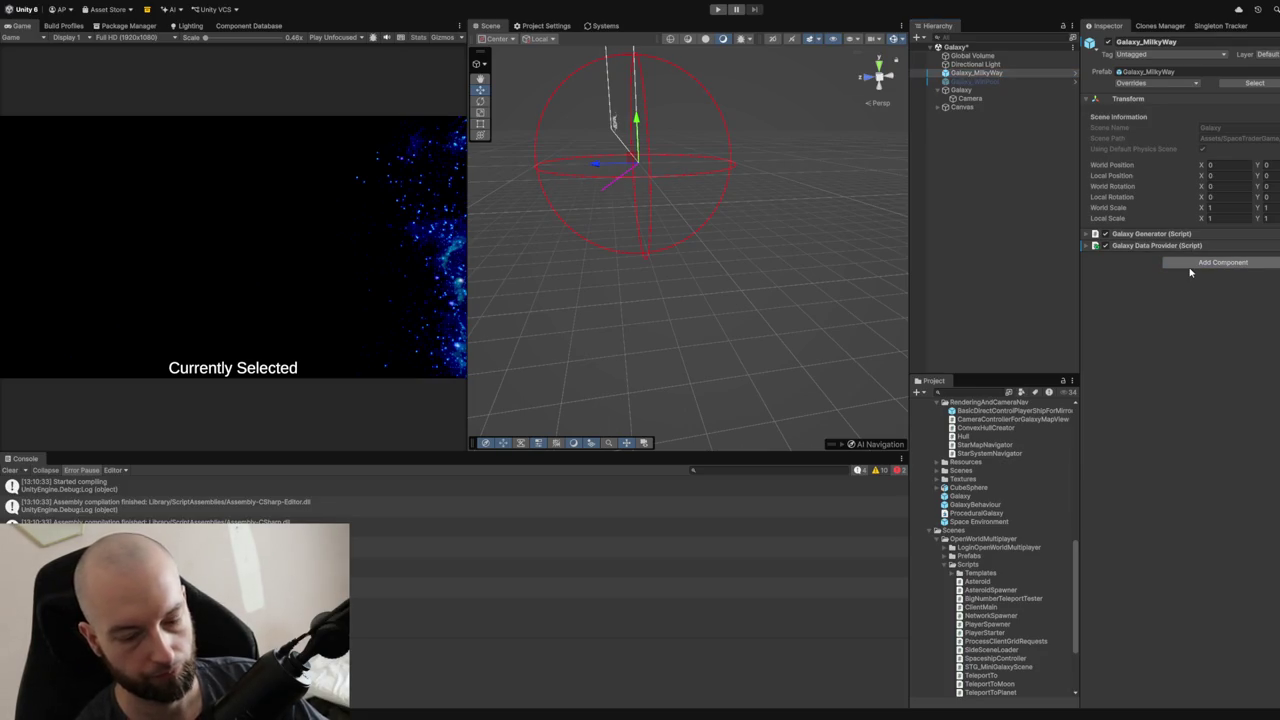
left_click_drag(1190, 272, 1190, 272)
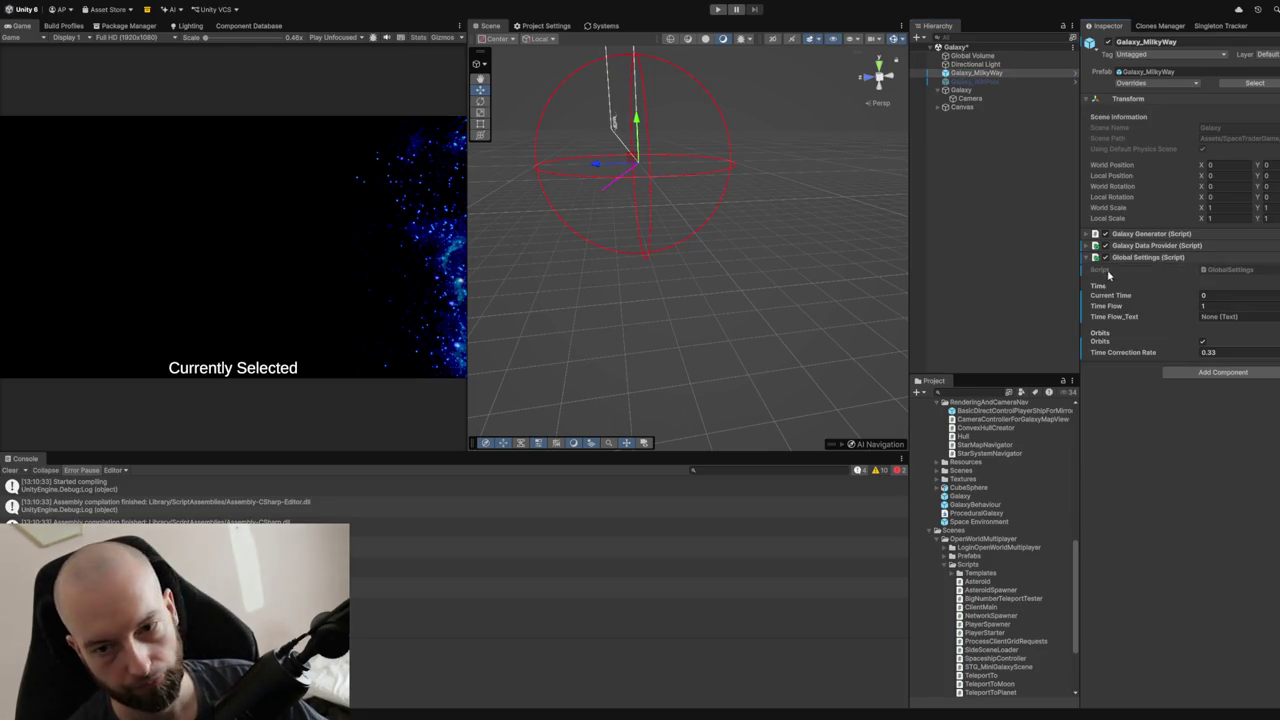
left_click(964, 91)
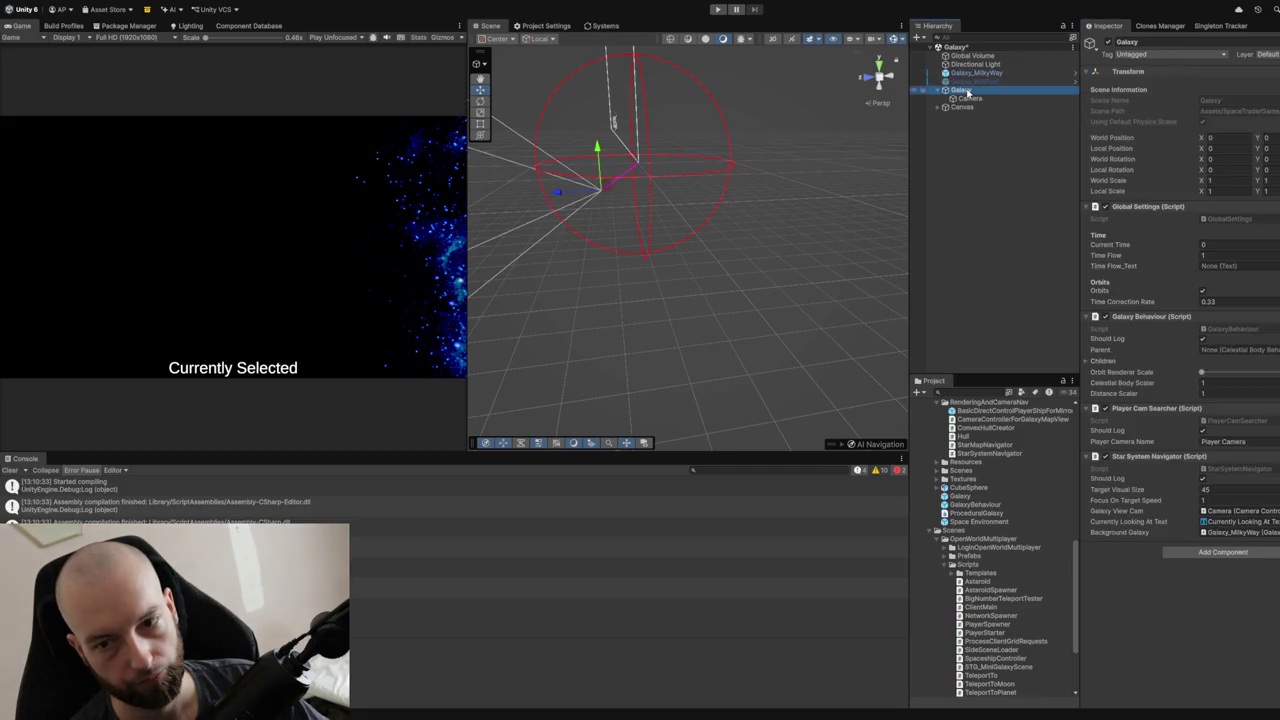
left_click(1122, 210)
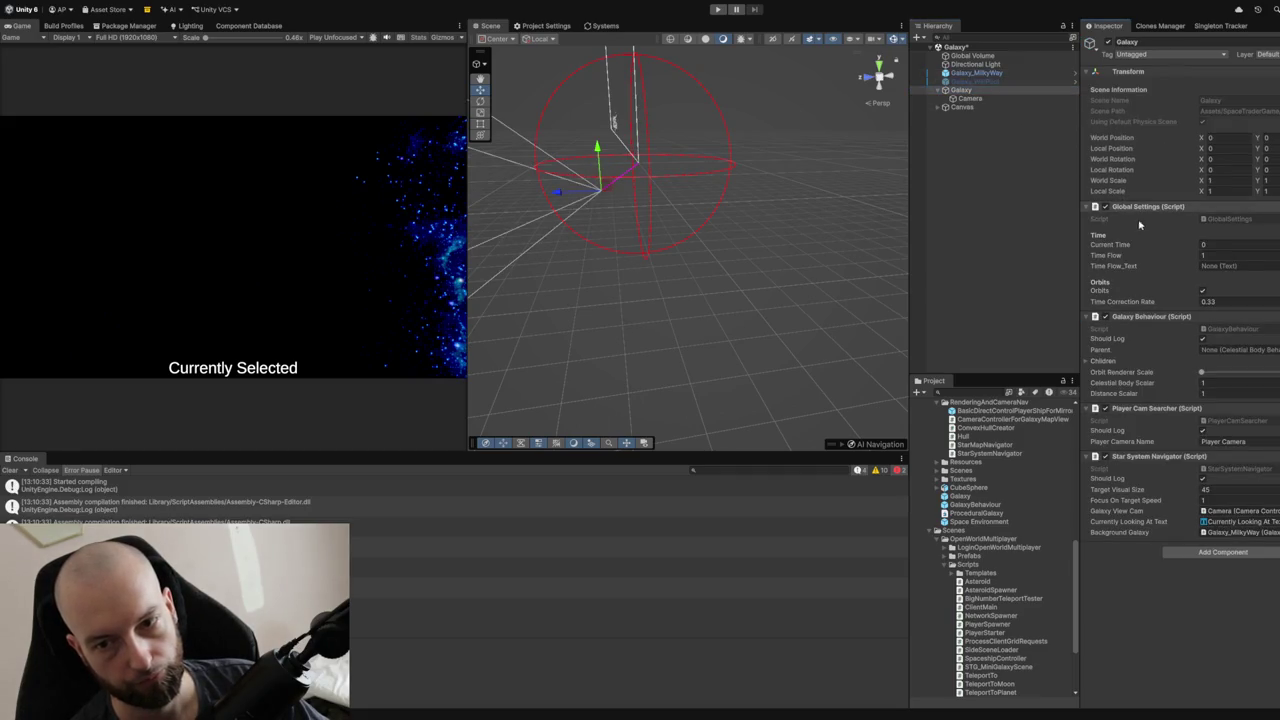
mouse_move(1159, 232)
left_mouse_down()
mouse_move(1000, 100)
mouse_move(993, 78)
left_mouse_up()
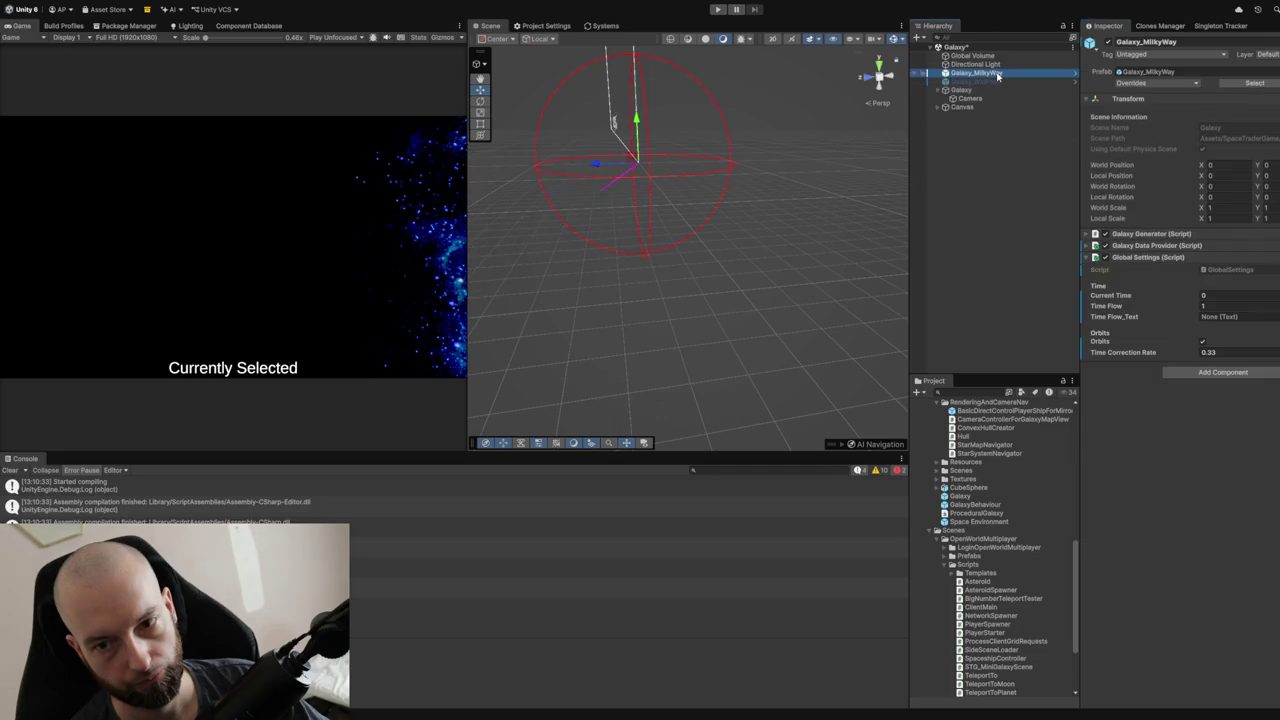
left_click(994, 92)
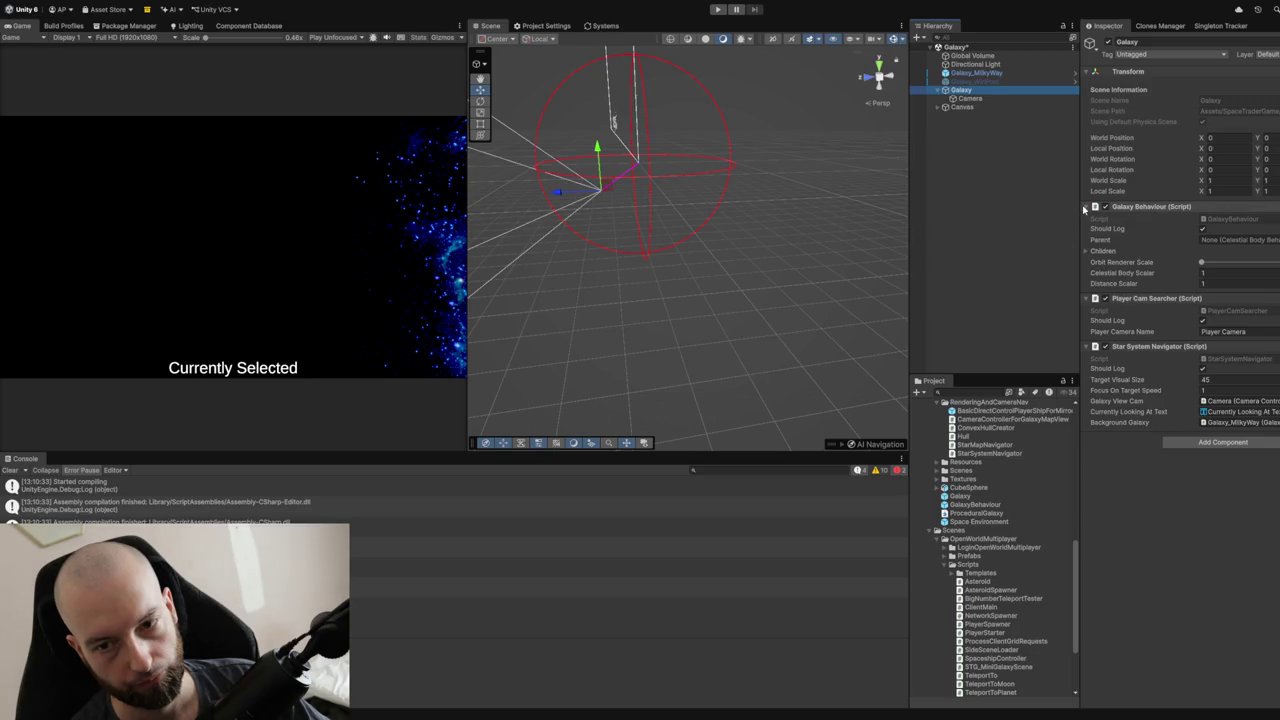
Collapse Galaxy's components and rename the object to 'Galaxy Behaviour'.
left_click(1087, 206)
left_click(1087, 218)
left_click(978, 91)
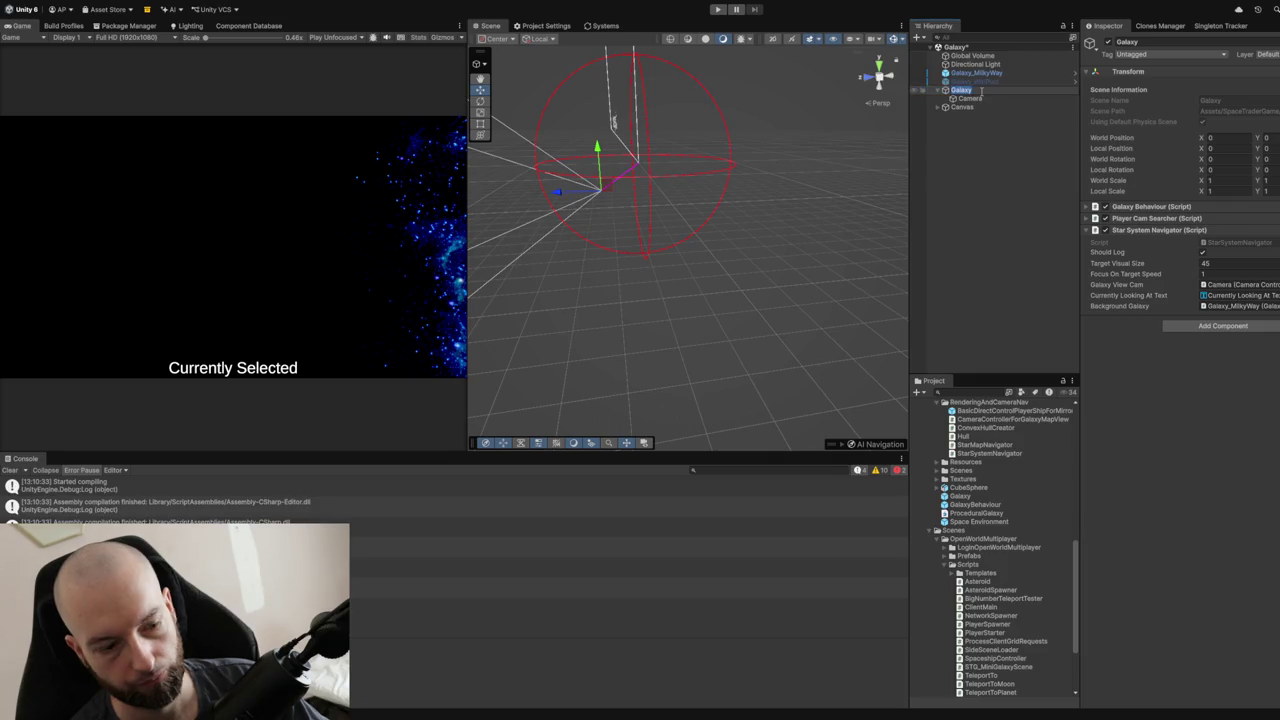
type(" Behaviour")
key("Return")
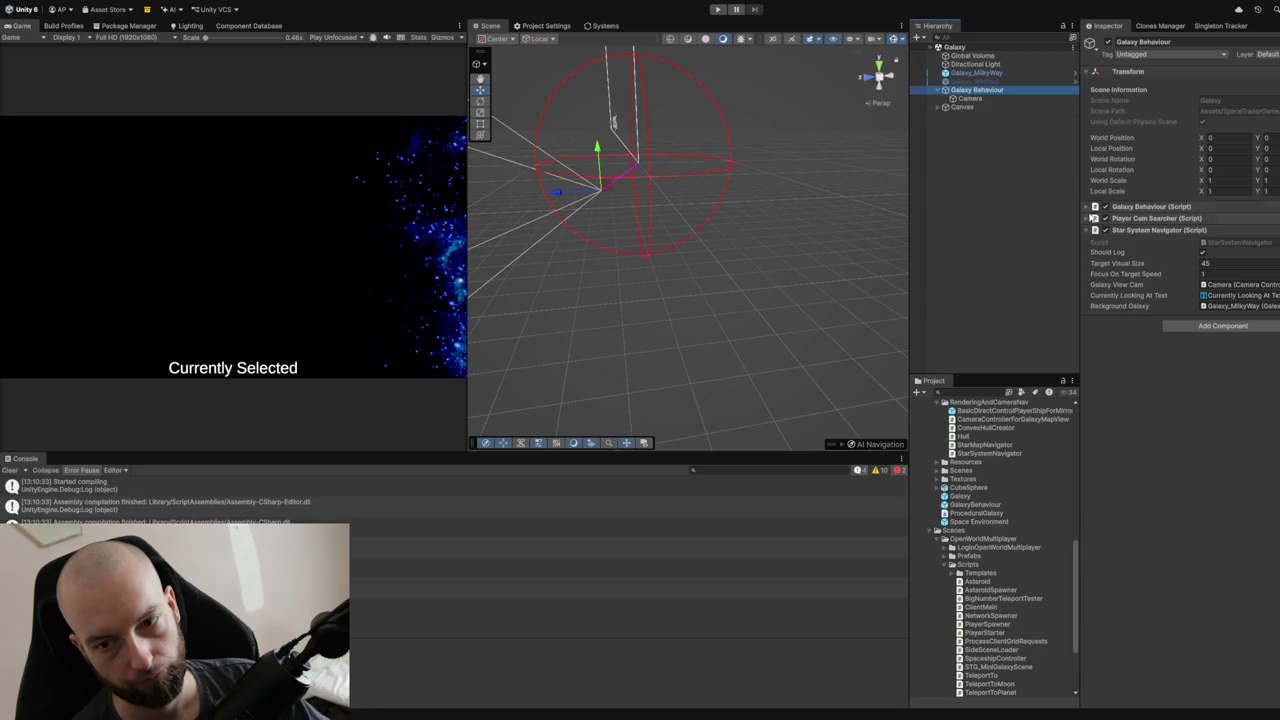
Check Star System Navigator's fields, including the new Galaxy Data Provider field still set to None.
left_click(1141, 298)
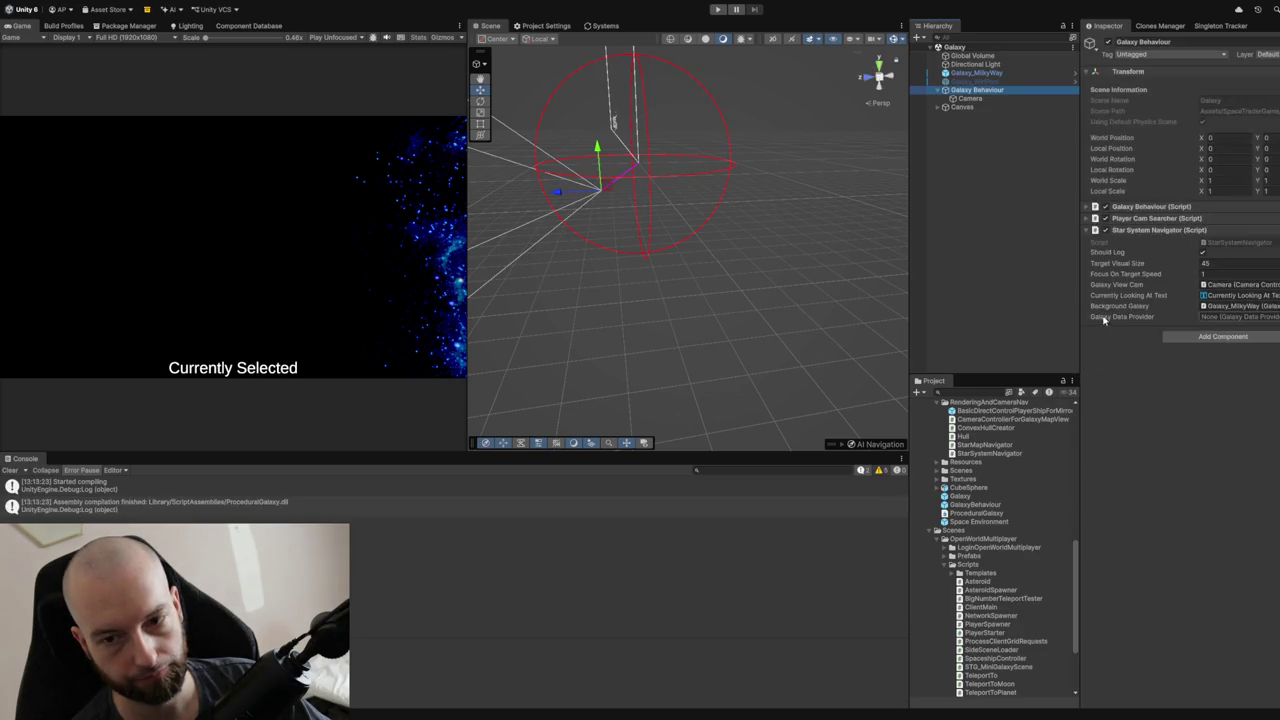
mouse_move(1014, 90)
left_mouse_down()
mouse_move(1000, 89)
mouse_move(1232, 316)
left_mouse_up()
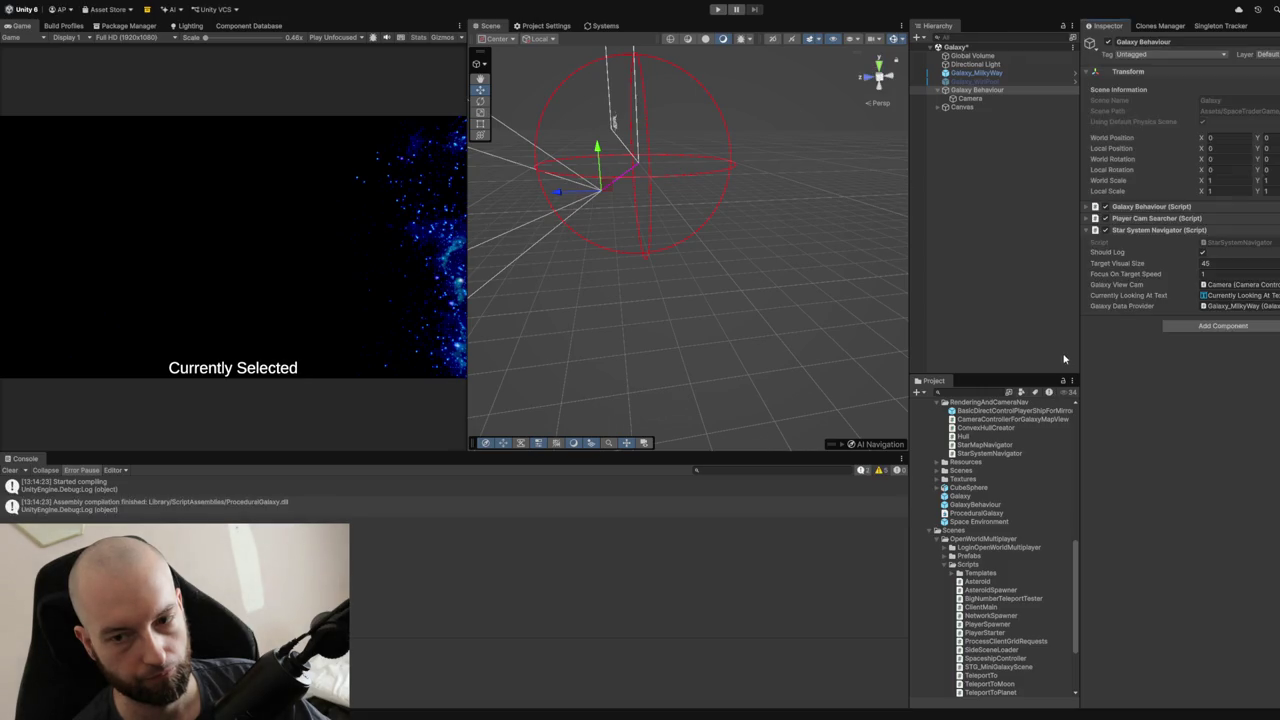
left_click(10, 470)
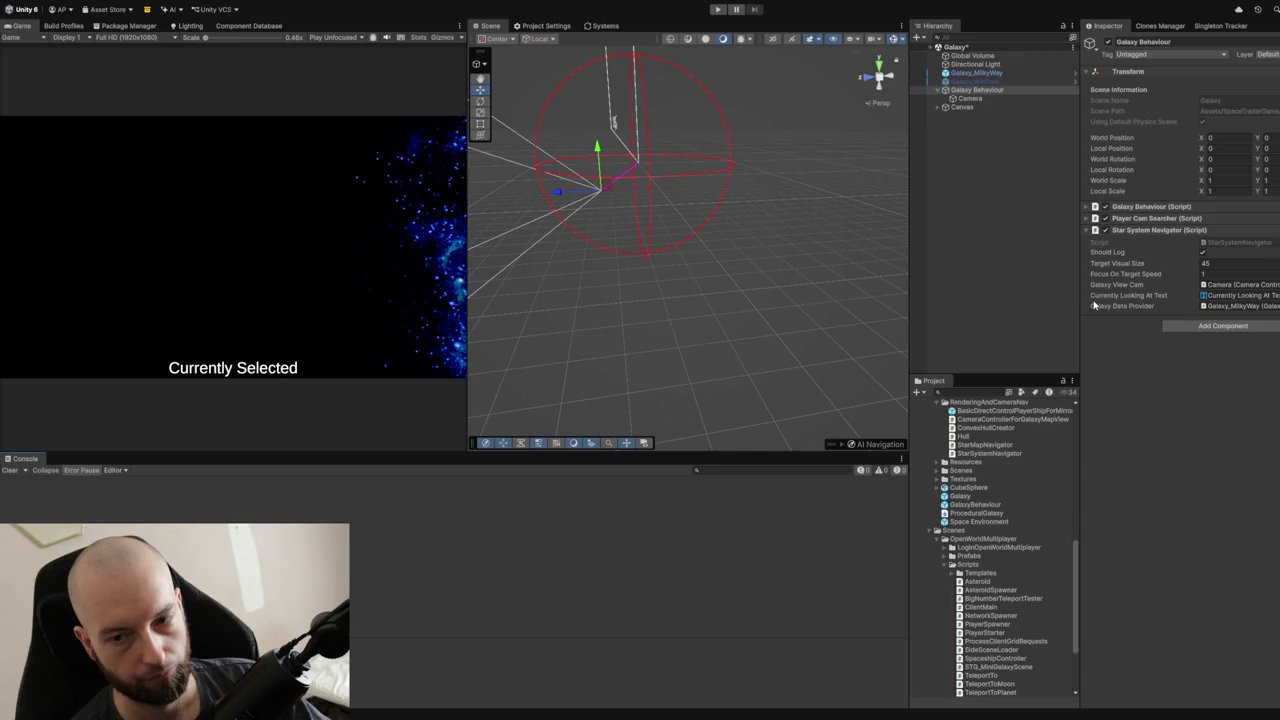
Name Galaxy_MilkyWay's galaxy 'Main Galaxy' under Galaxy Data Provider > Galaxy, then enter Play mode.
left_click(976, 73)
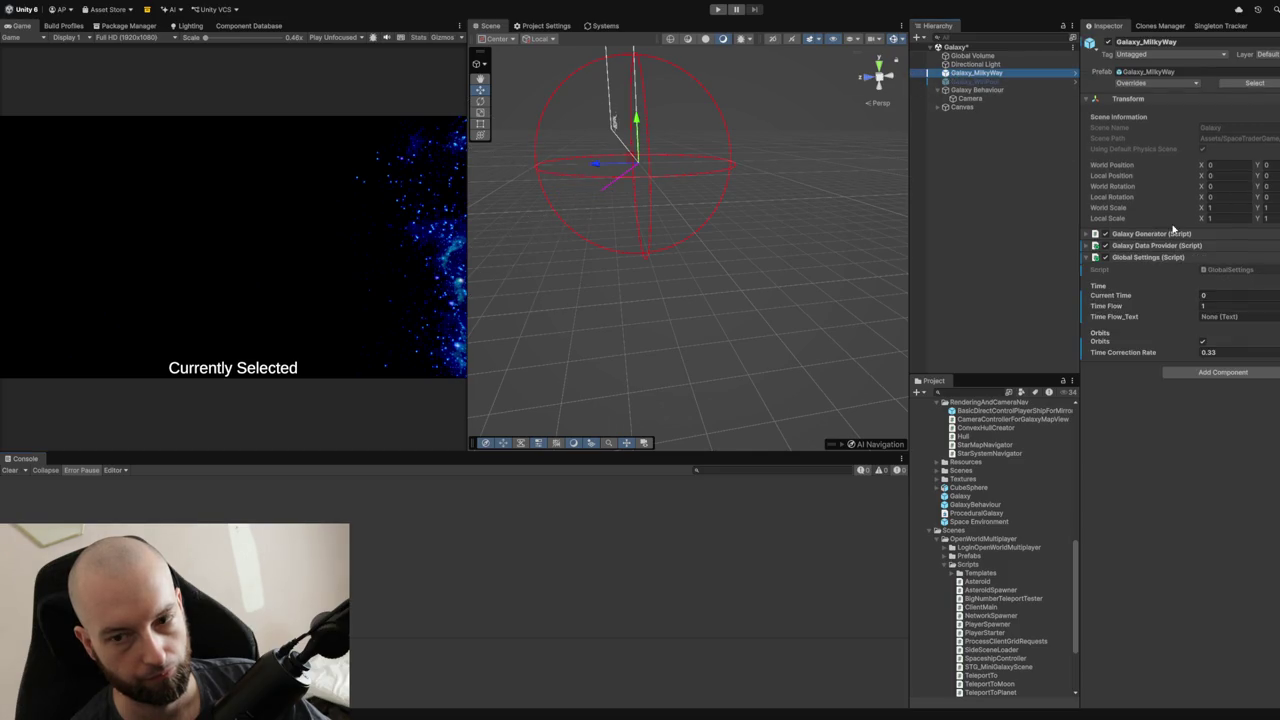
left_click(1087, 245)
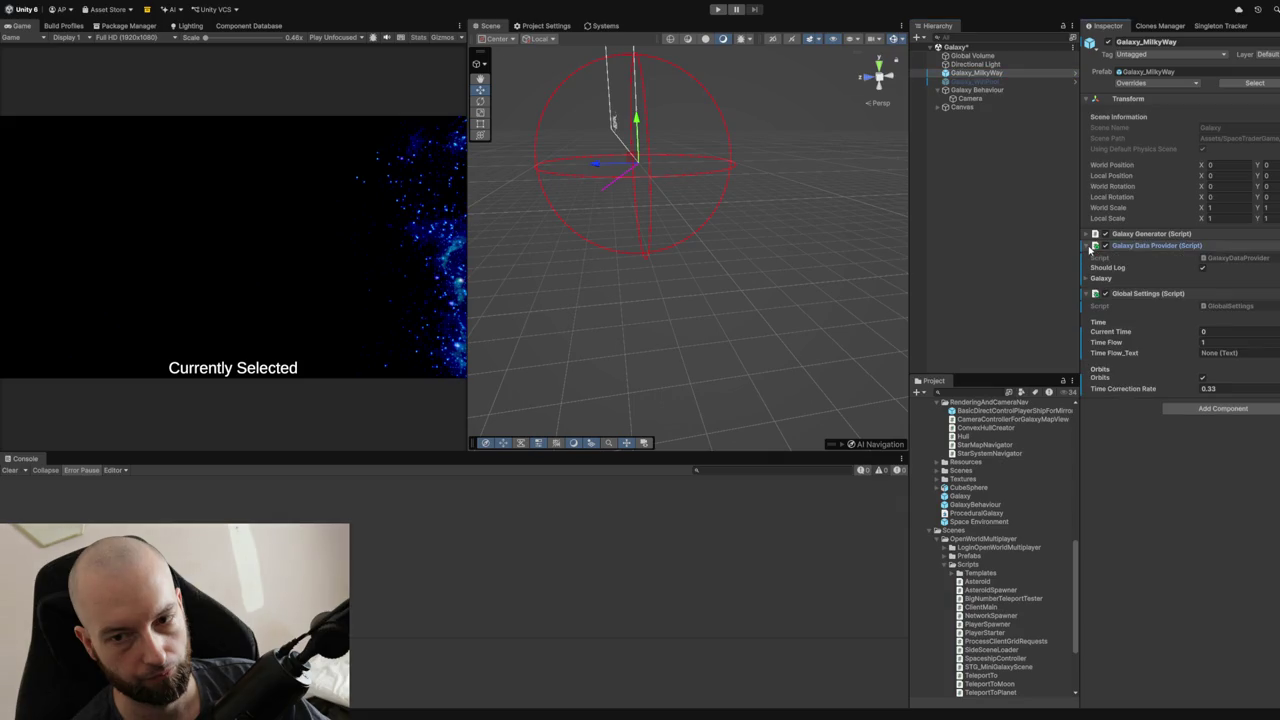
left_click(1097, 278)
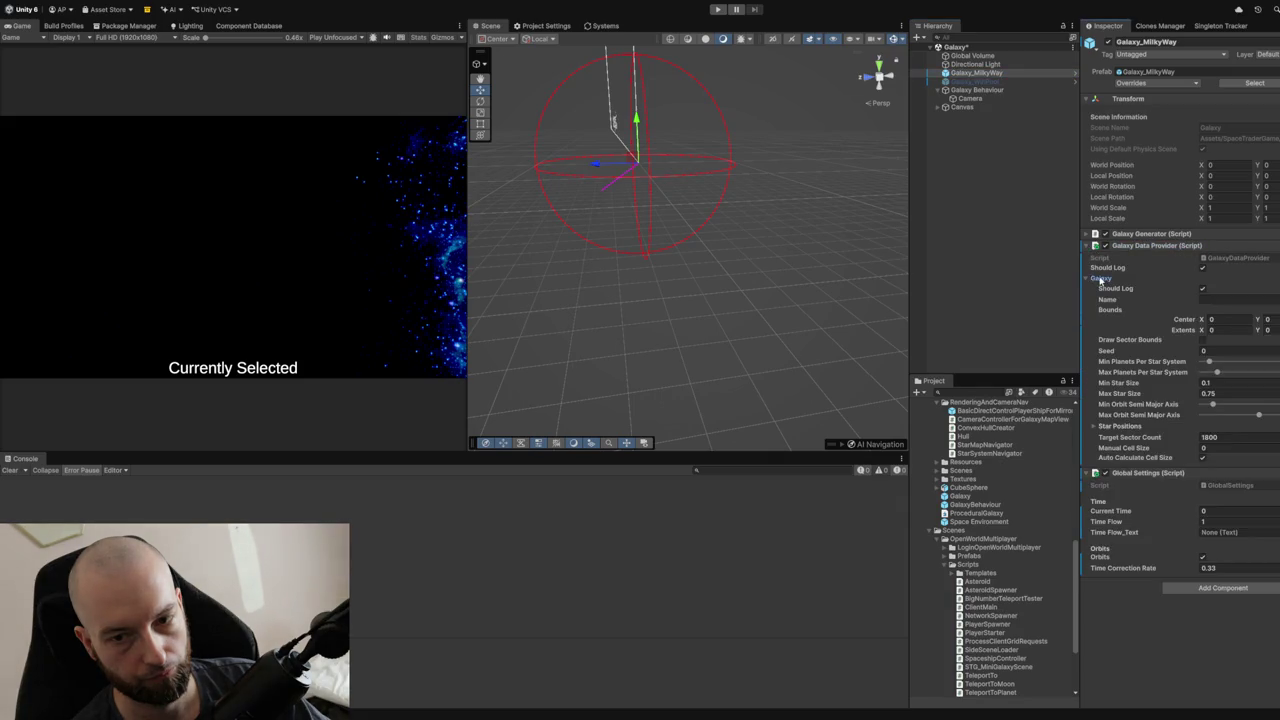
left_click(1214, 300)
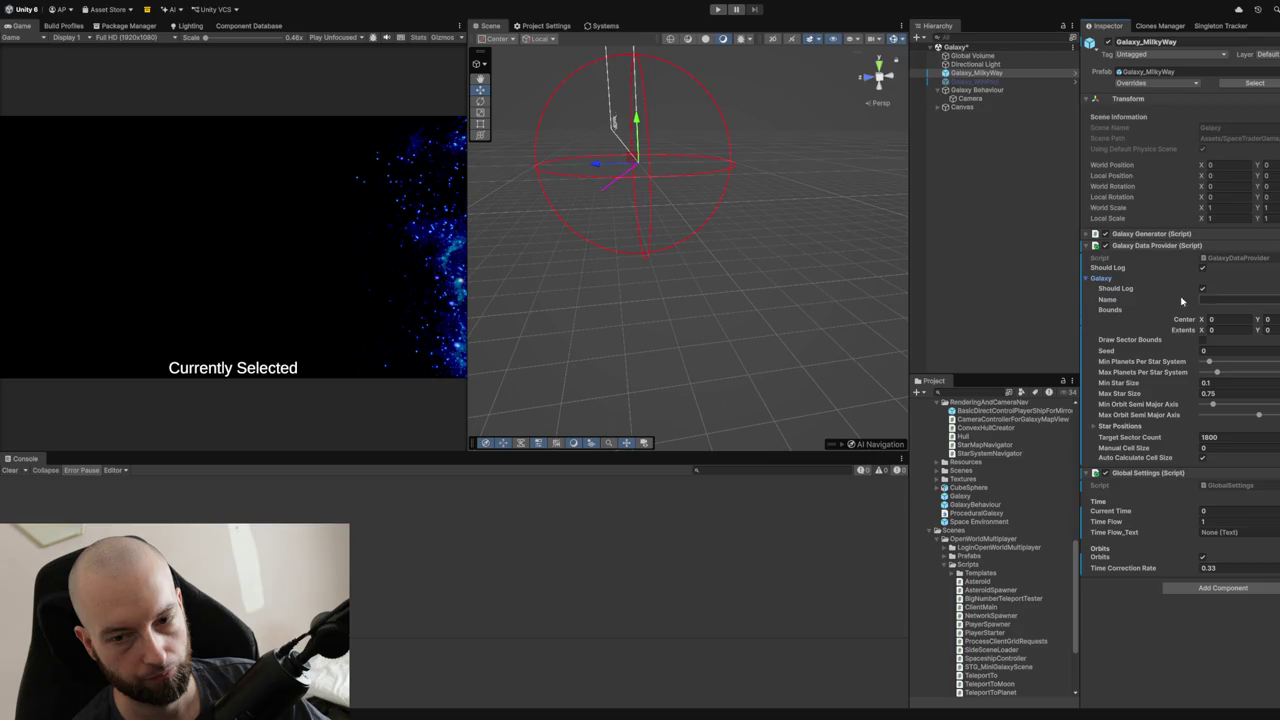
type("Main Galaxy")
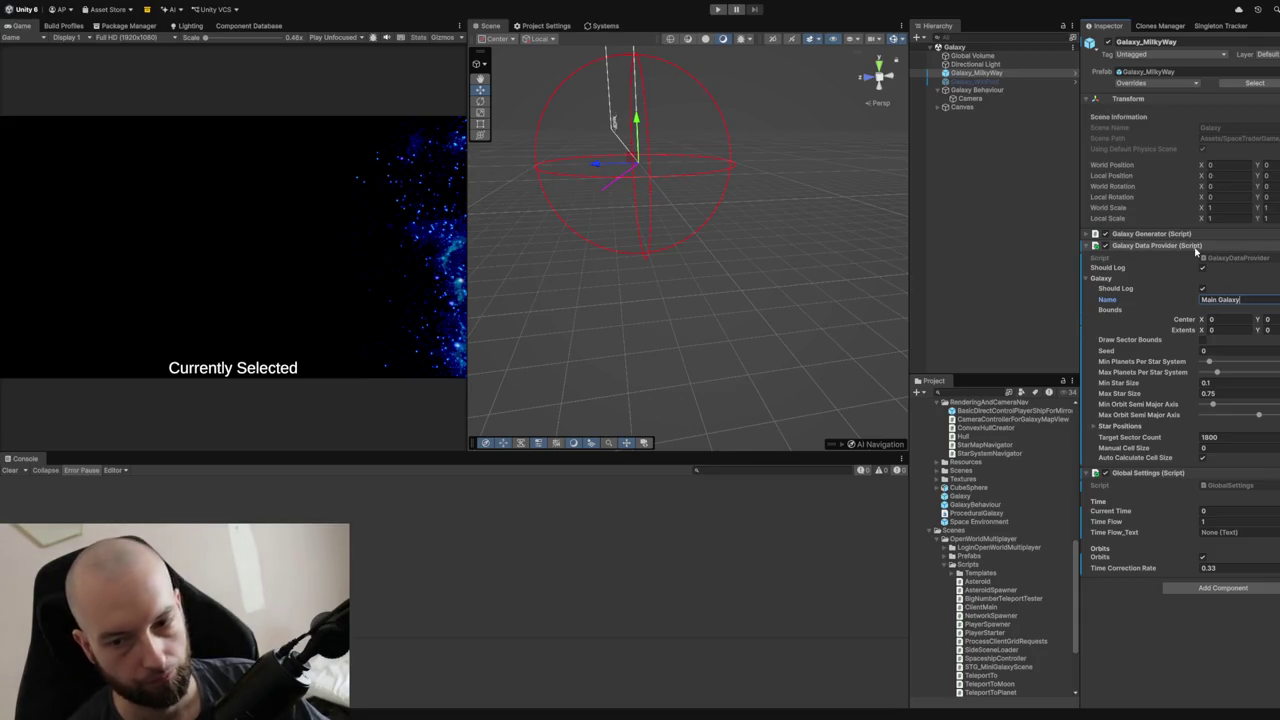
key("ctrl+a")
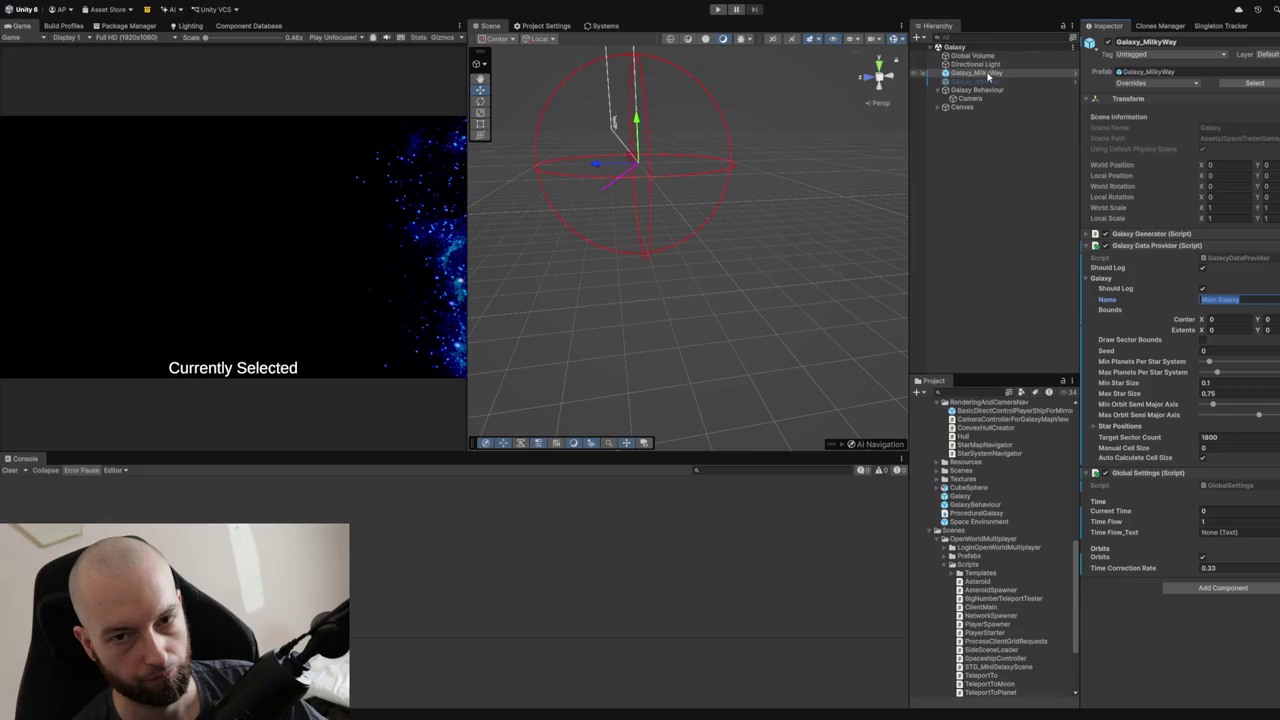
left_click(718, 10)
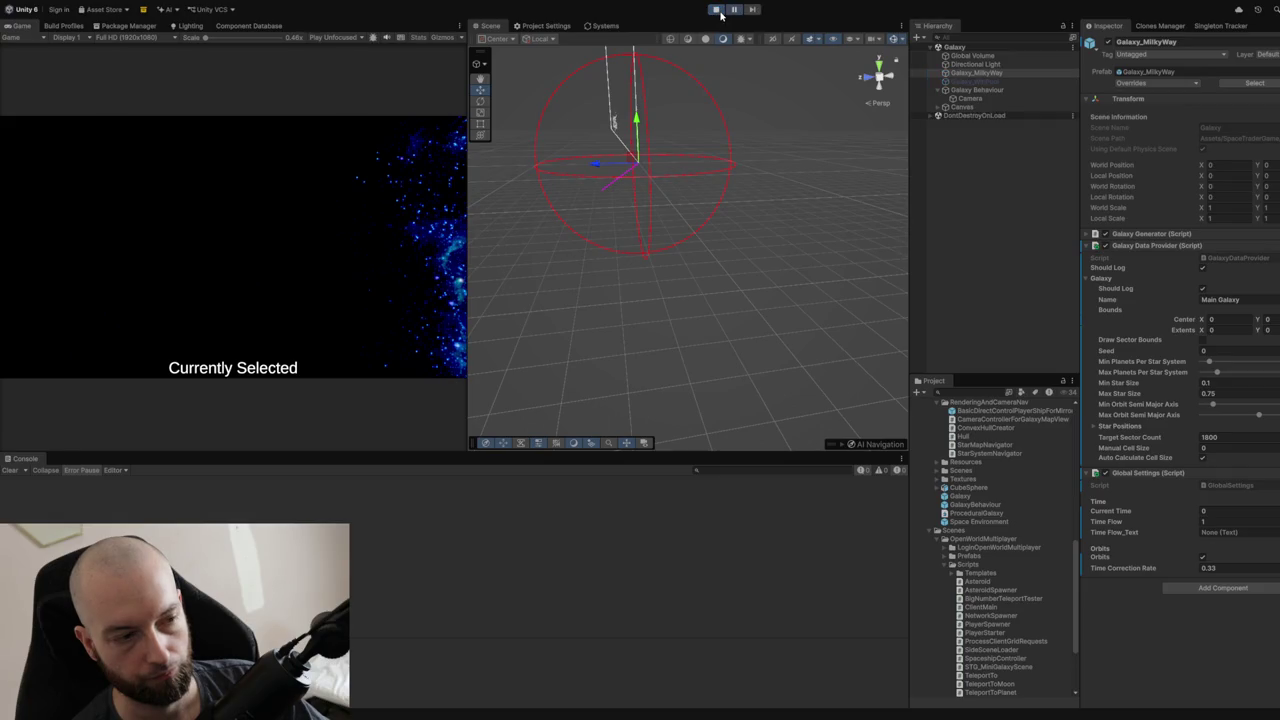
Stop play, read the NullReferenceException's stack trace, and replay to hit the ExtractPositions breakpoint.
left_click(718, 10)
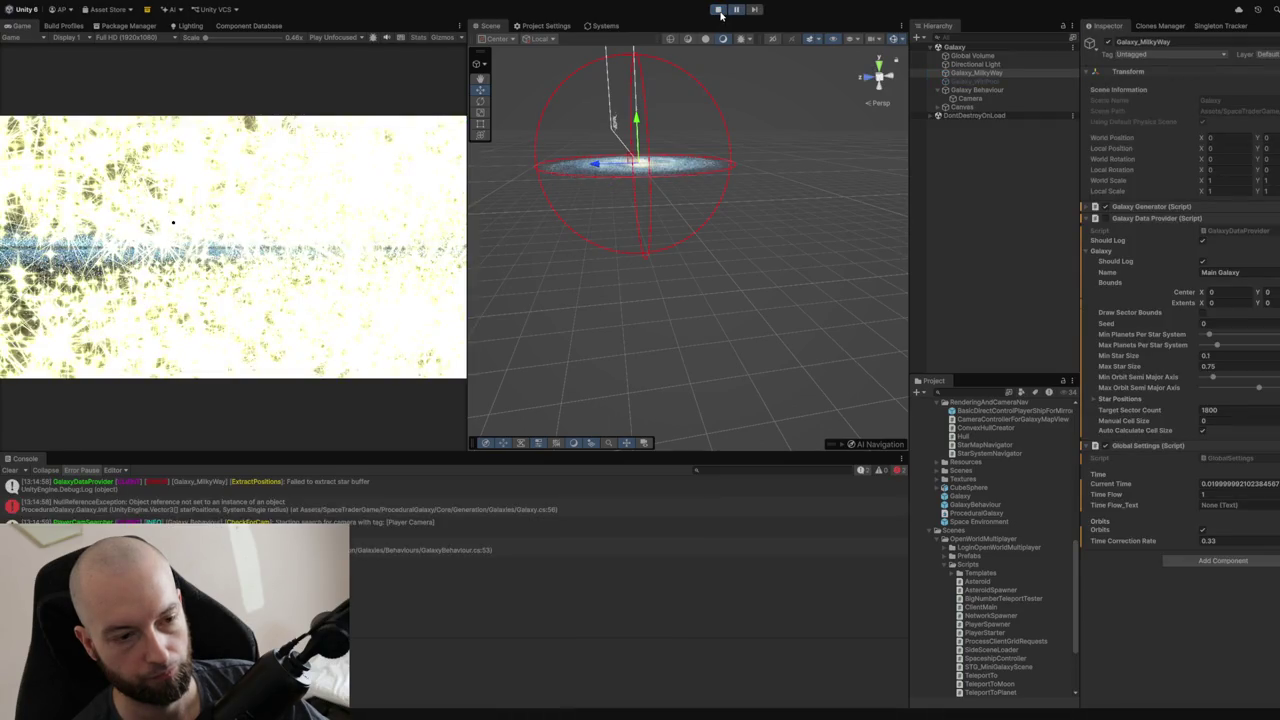
left_click(453, 510)
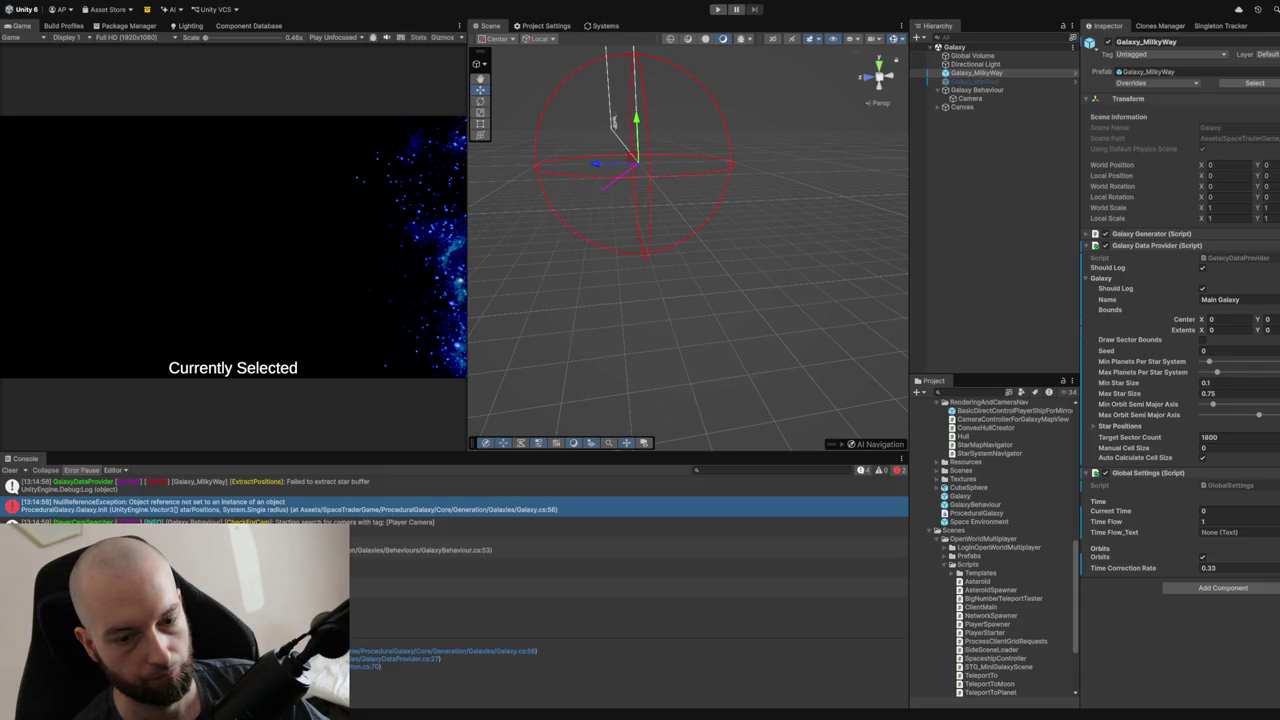
left_click(717, 10)
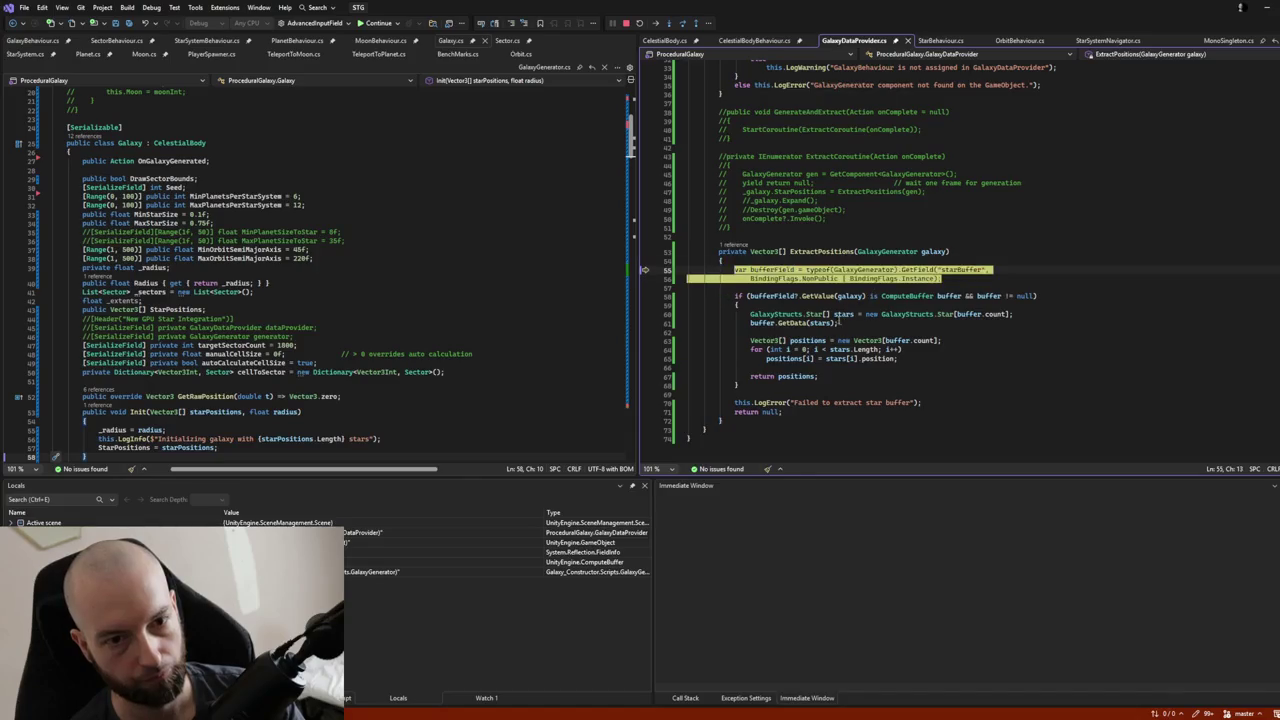
Step past the failing star-buffer check to line 70's LogError, then continue the game.
key("F10")
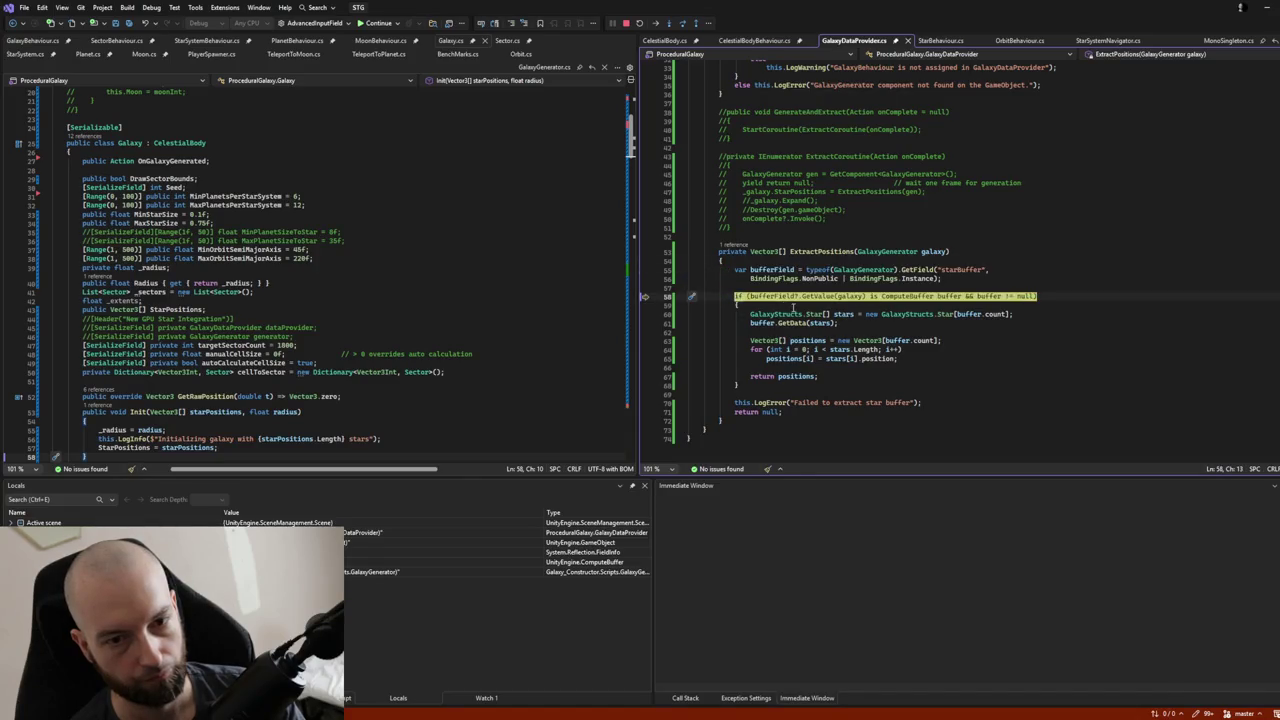
key("F10")
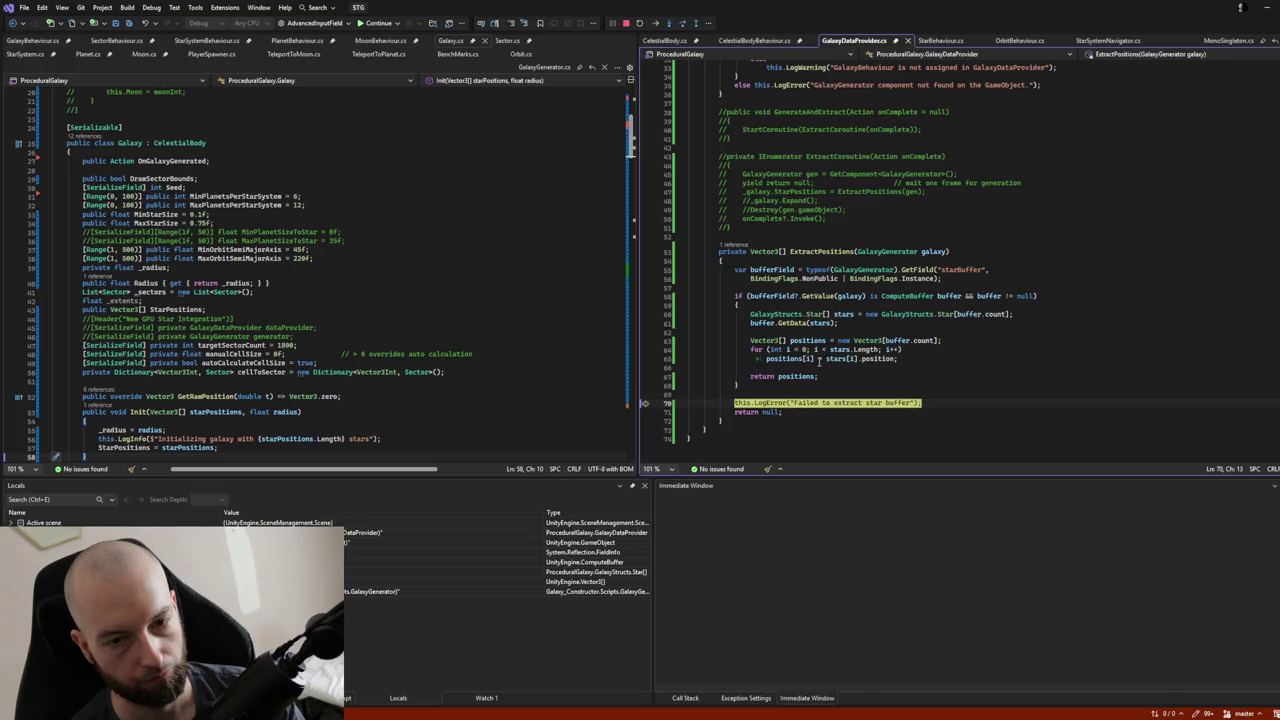
left_click(377, 25)
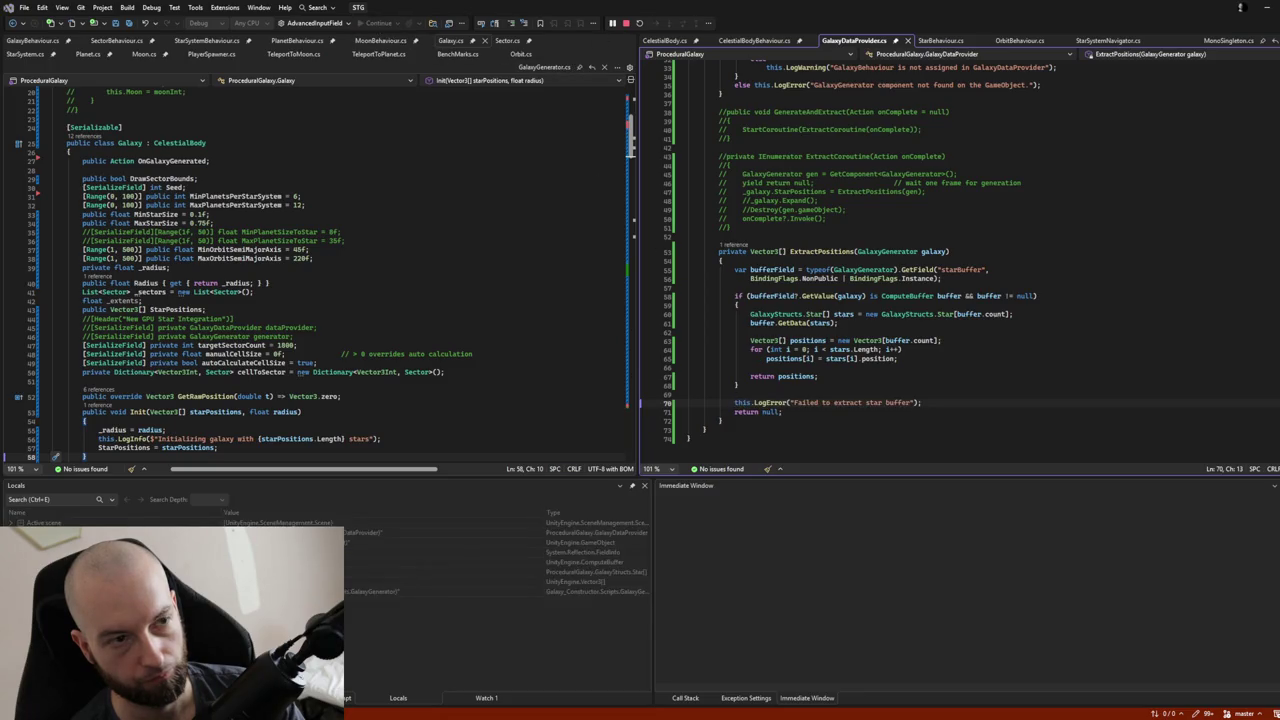
scroll(831, 297, "up", 4)
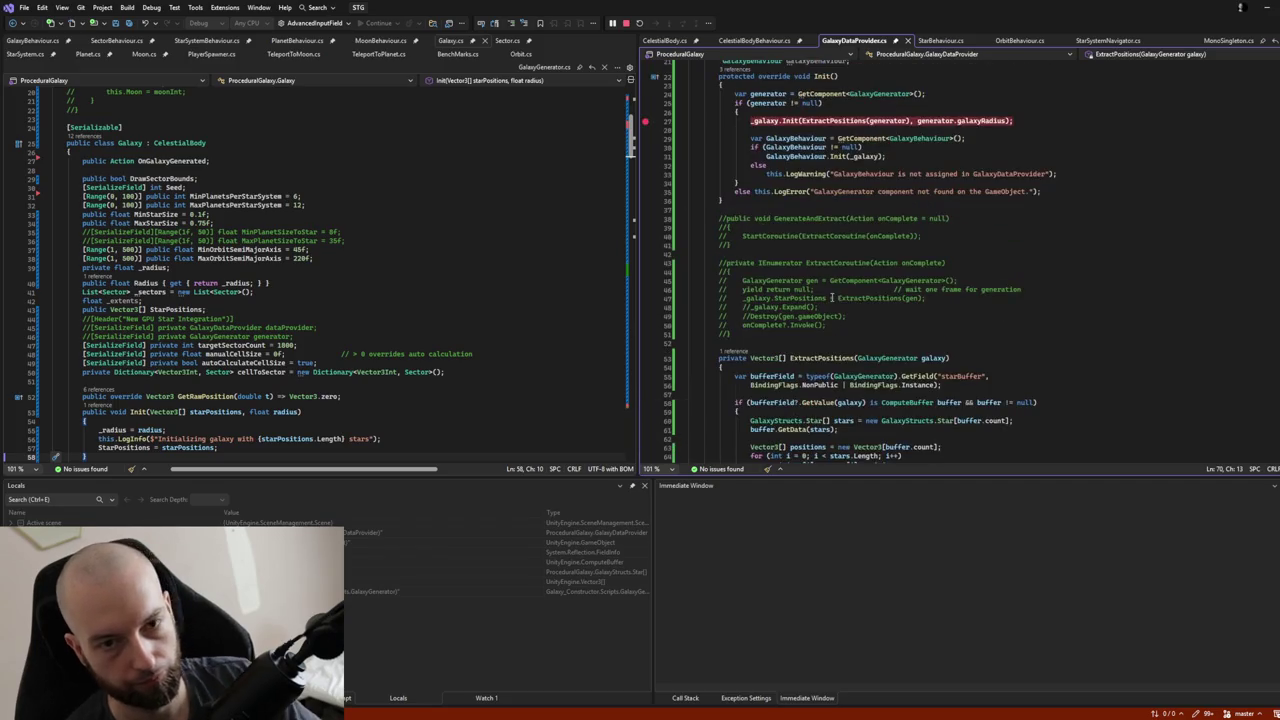
Jump to GalaxyGenerator's definition and read how Awake and Update create its star buffer.
double_click(887, 358)
key("F12")
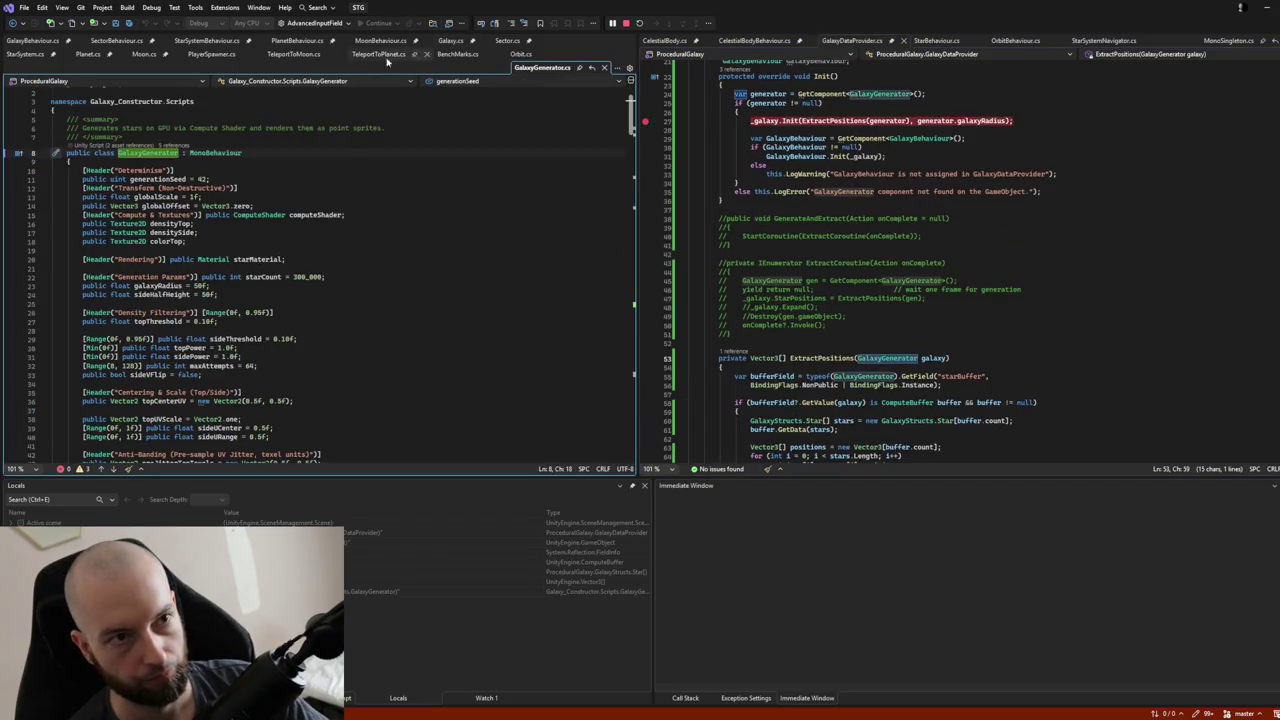
scroll(406, 221, "down", 8)
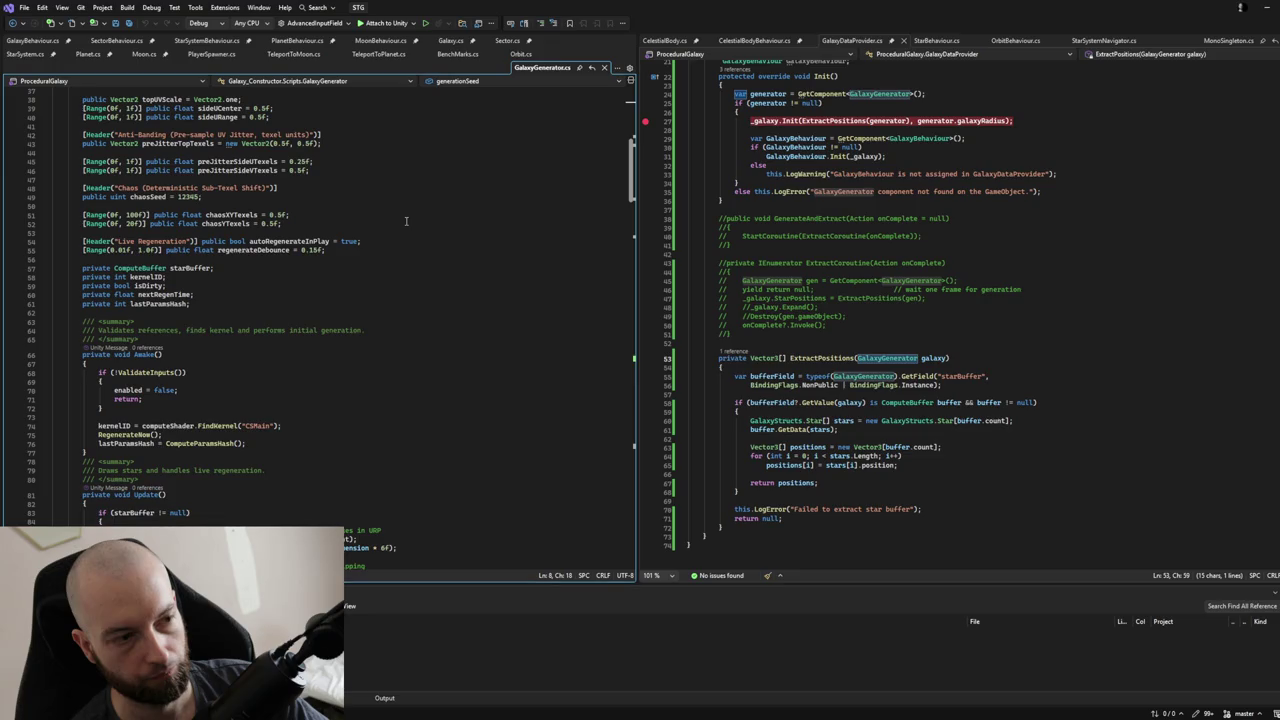
scroll(406, 221, "down", 6)
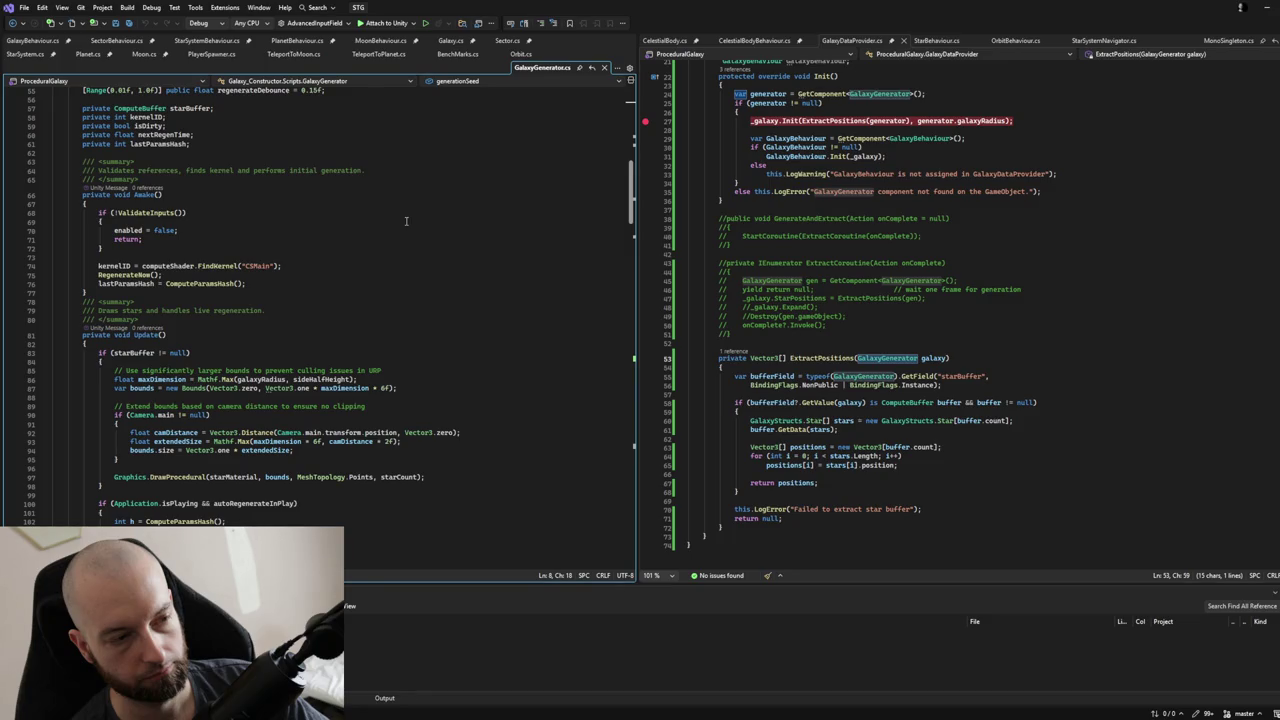
scroll(403, 220, "up", 13)
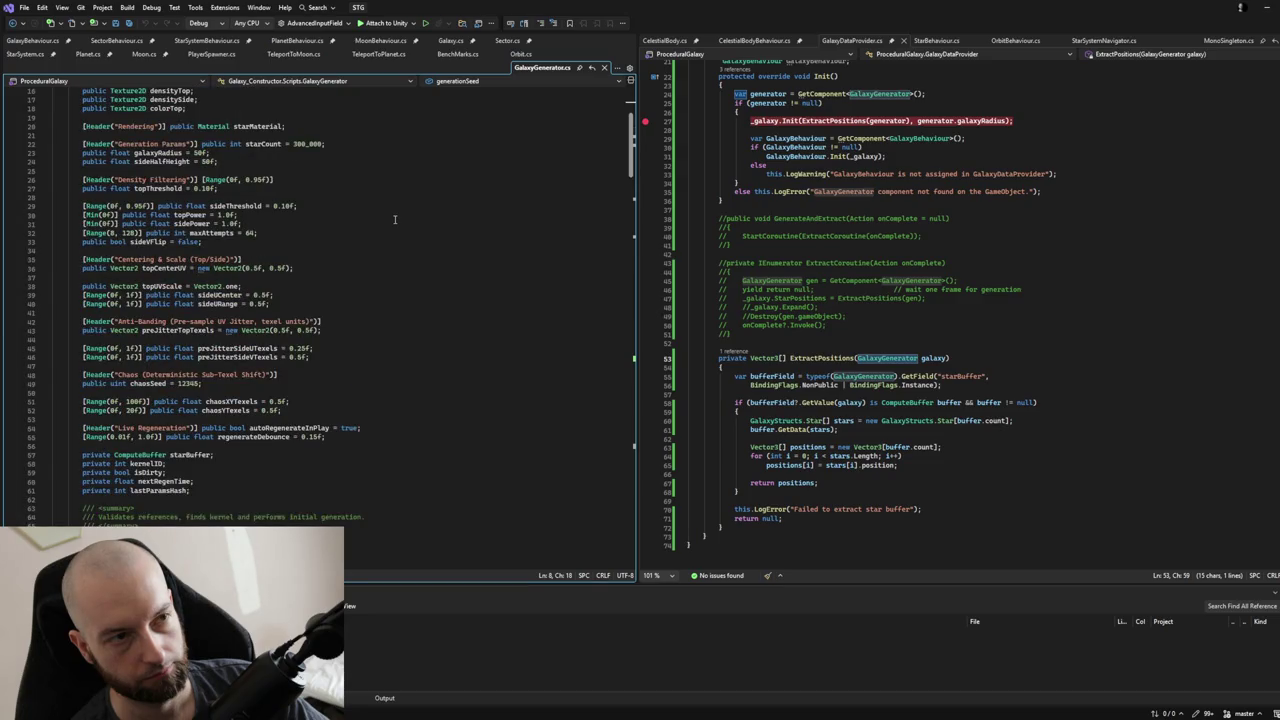
scroll(395, 219, "up", 4)
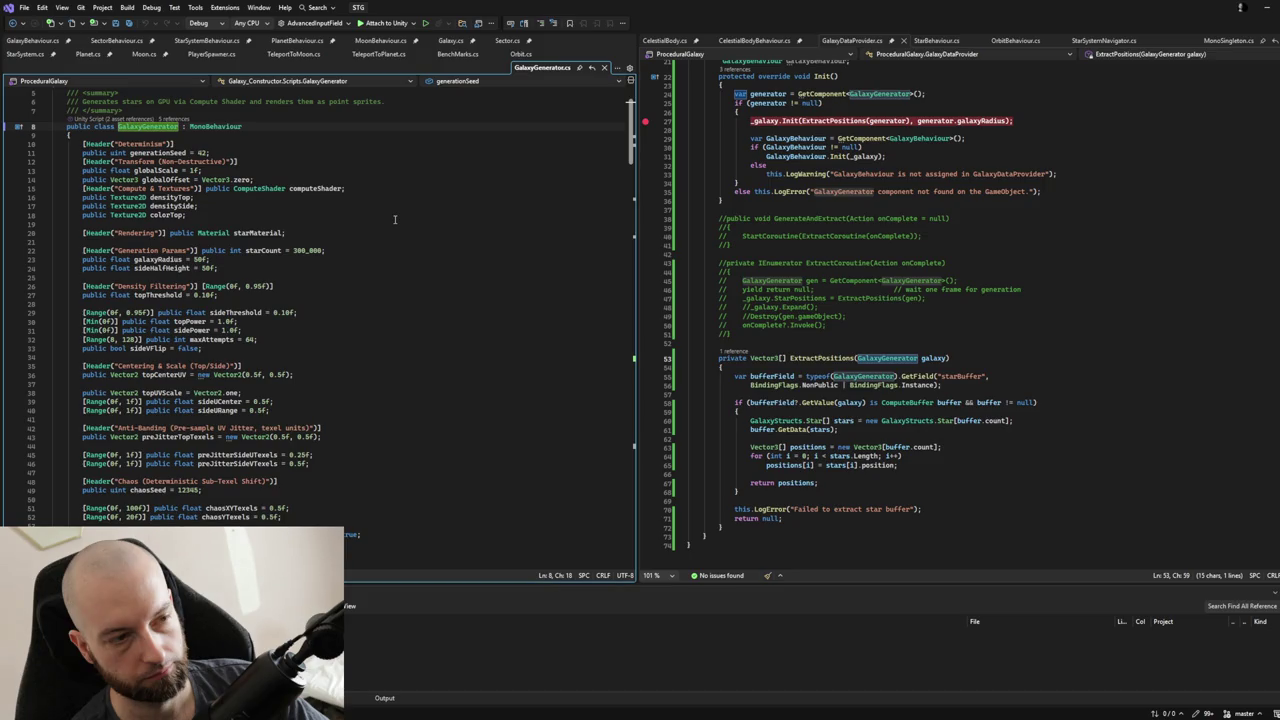
scroll(395, 219, "down", 2)
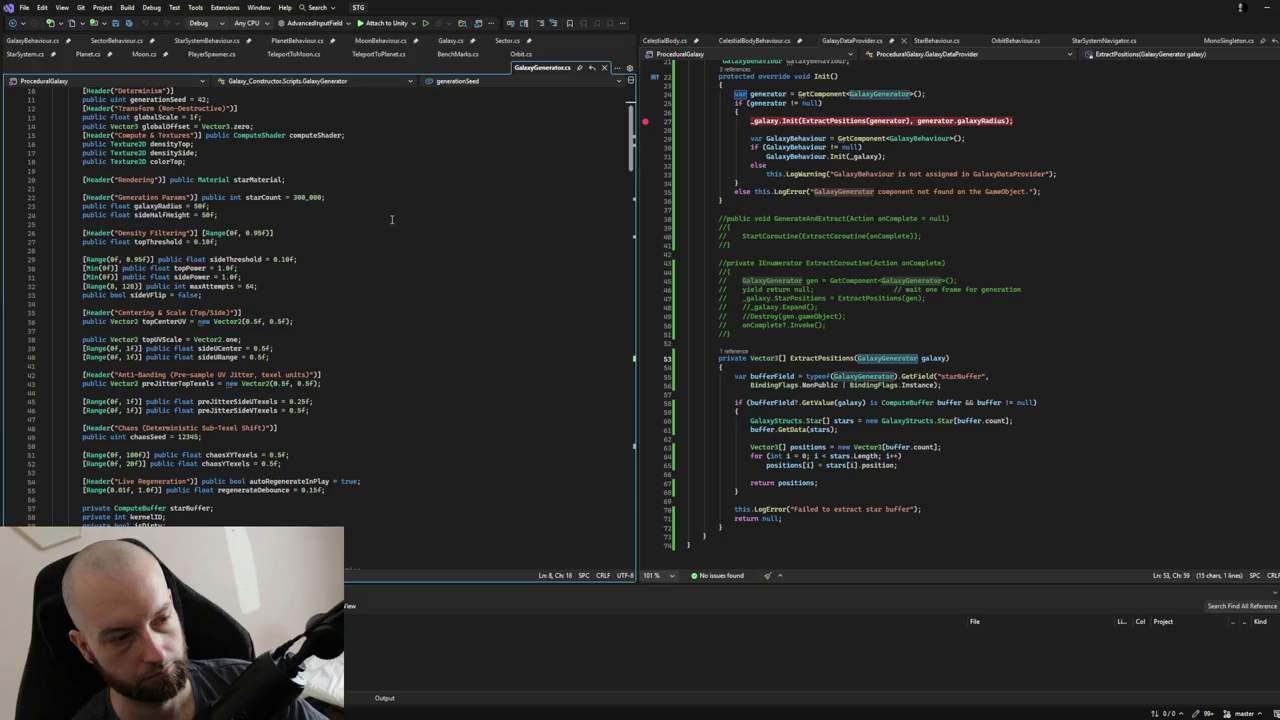
scroll(391, 219, "down", 8)
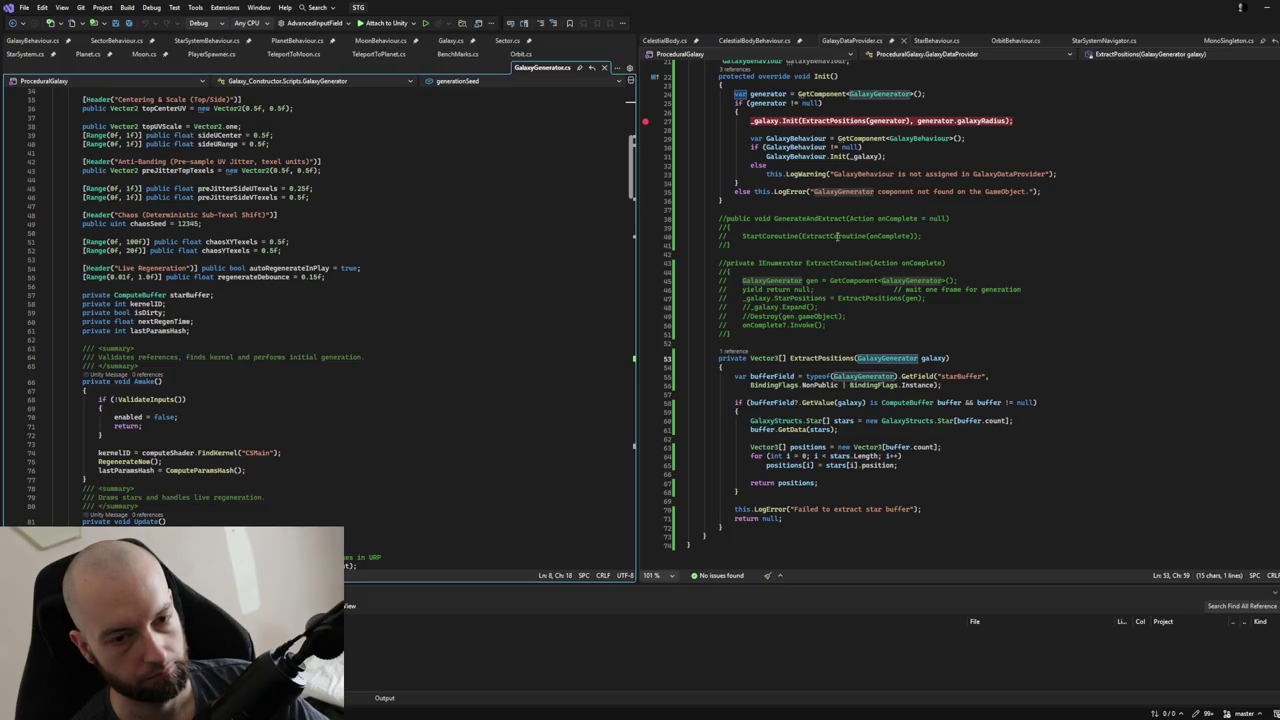
scroll(860, 240, "up", 7)
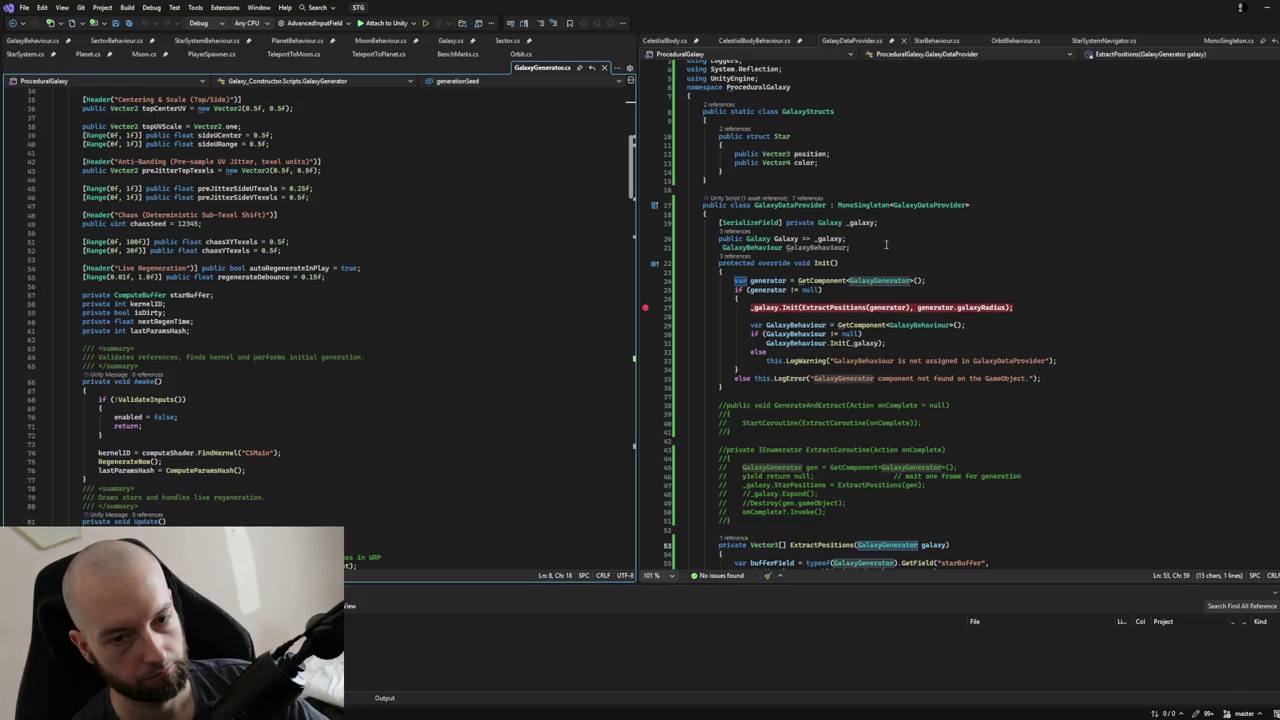
scroll(885, 244, "down", 2)
scroll(885, 244, "down", 2)
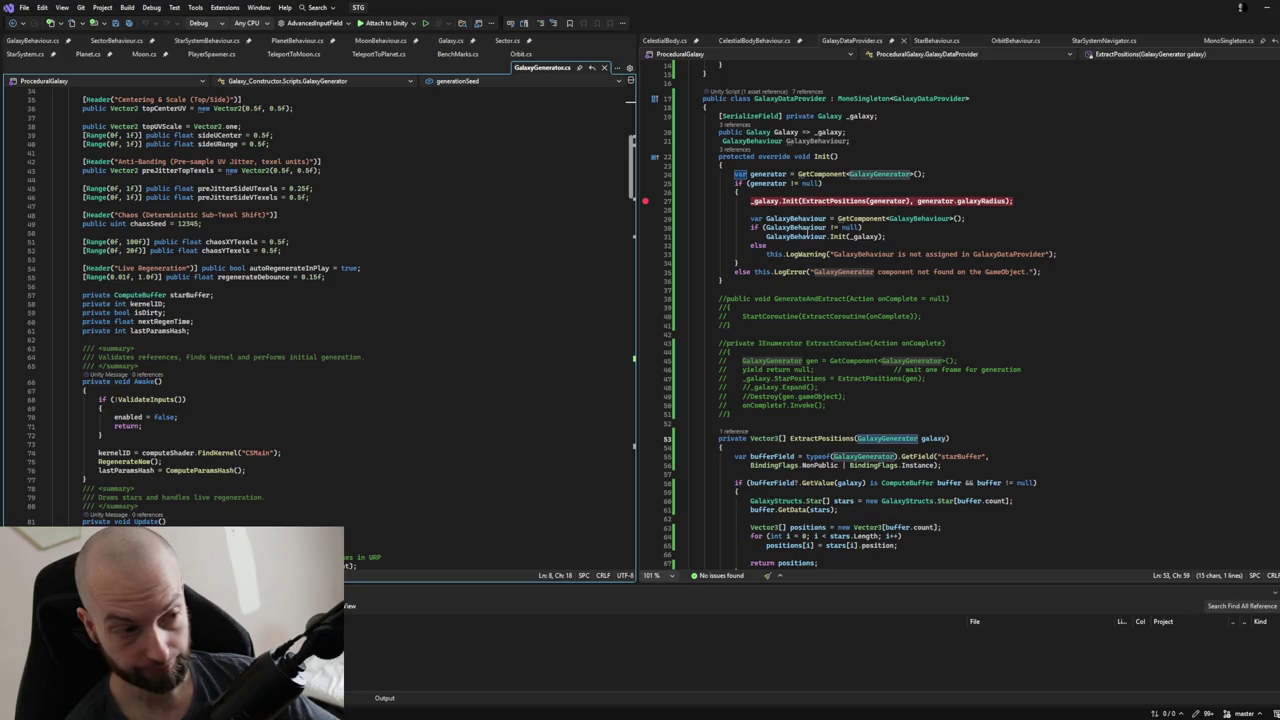
scroll(802, 235, "down", 2)
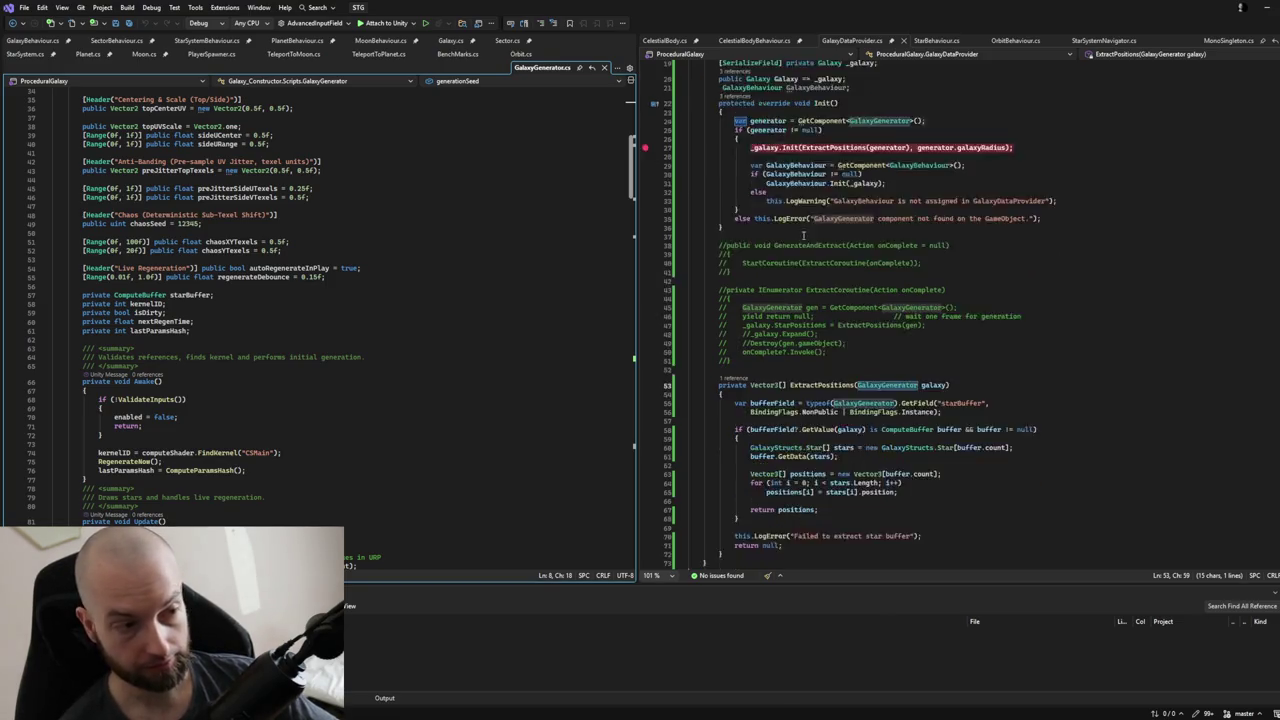
scroll(802, 235, "down", 1)
scroll(623, 389, "down", 7)
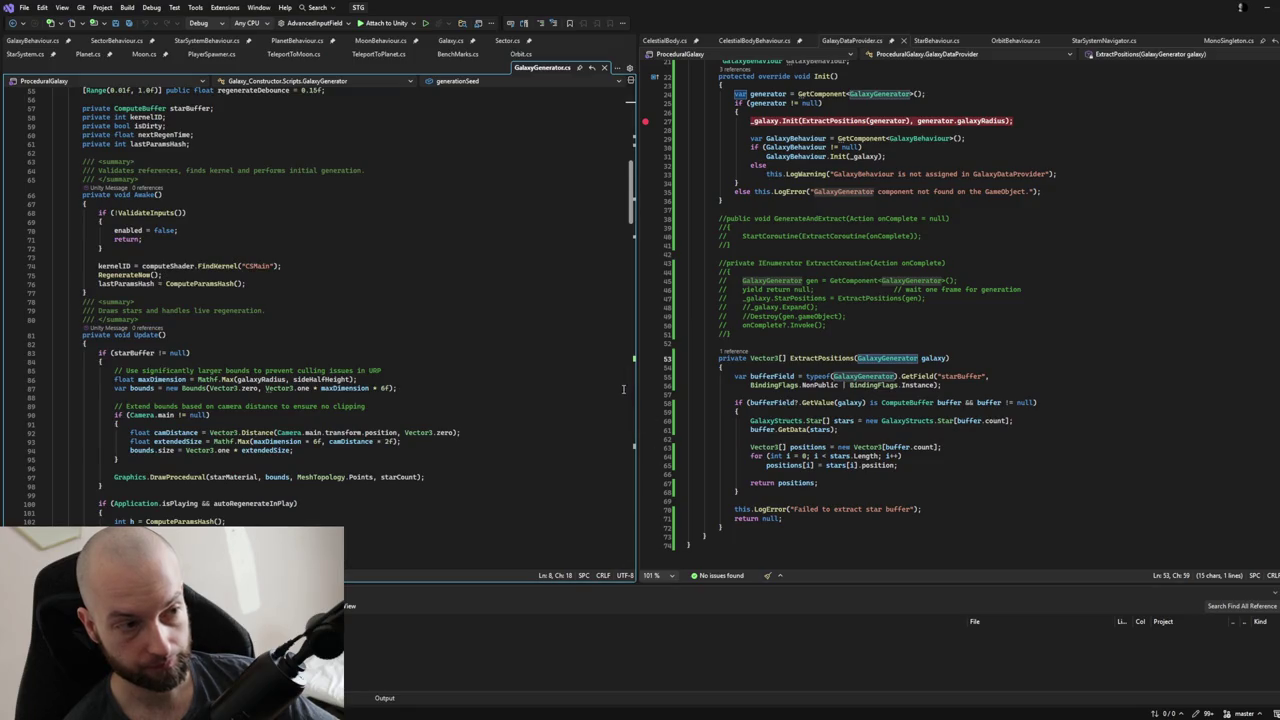
scroll(448, 345, "down", 2)
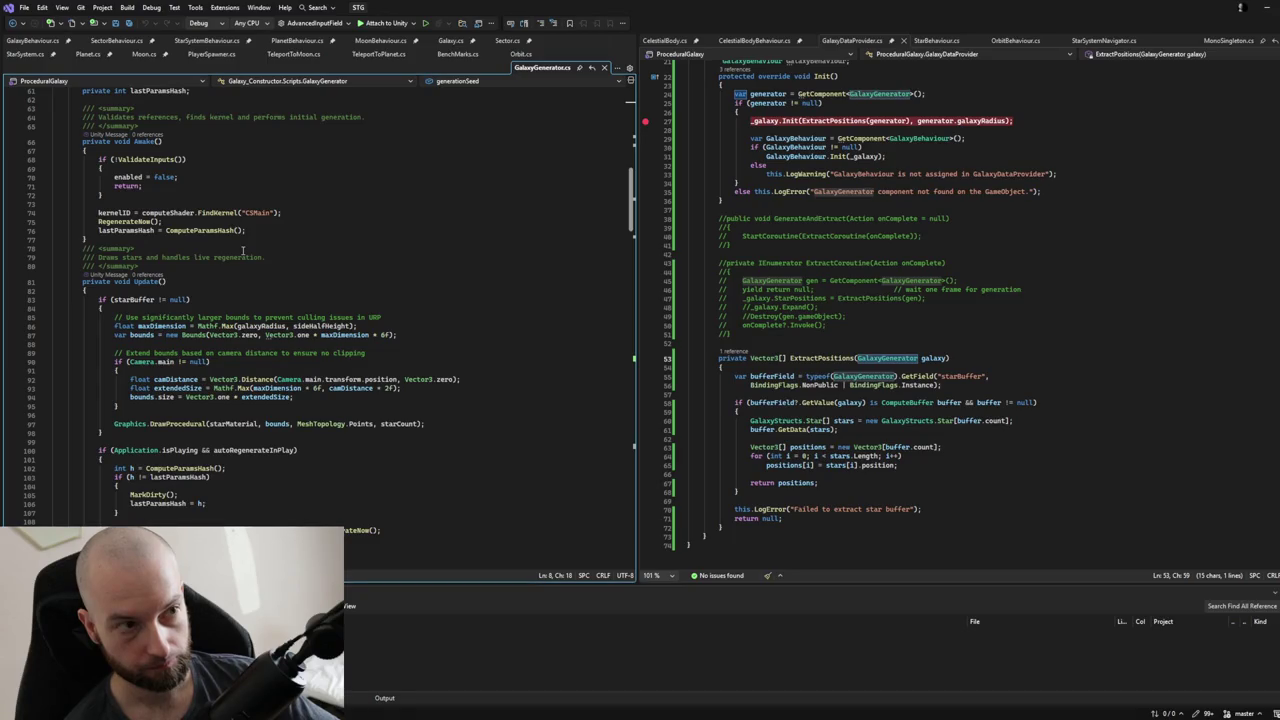
left_click(121, 221)
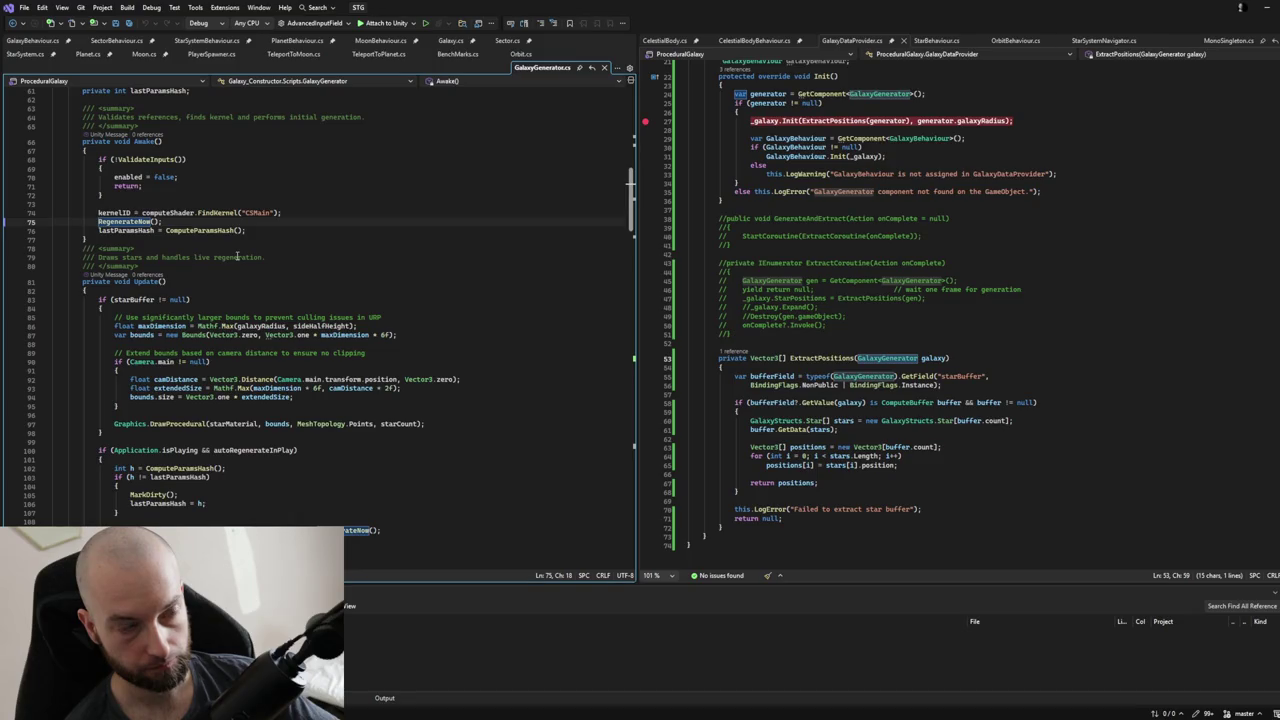
scroll(206, 232, "up", 2)
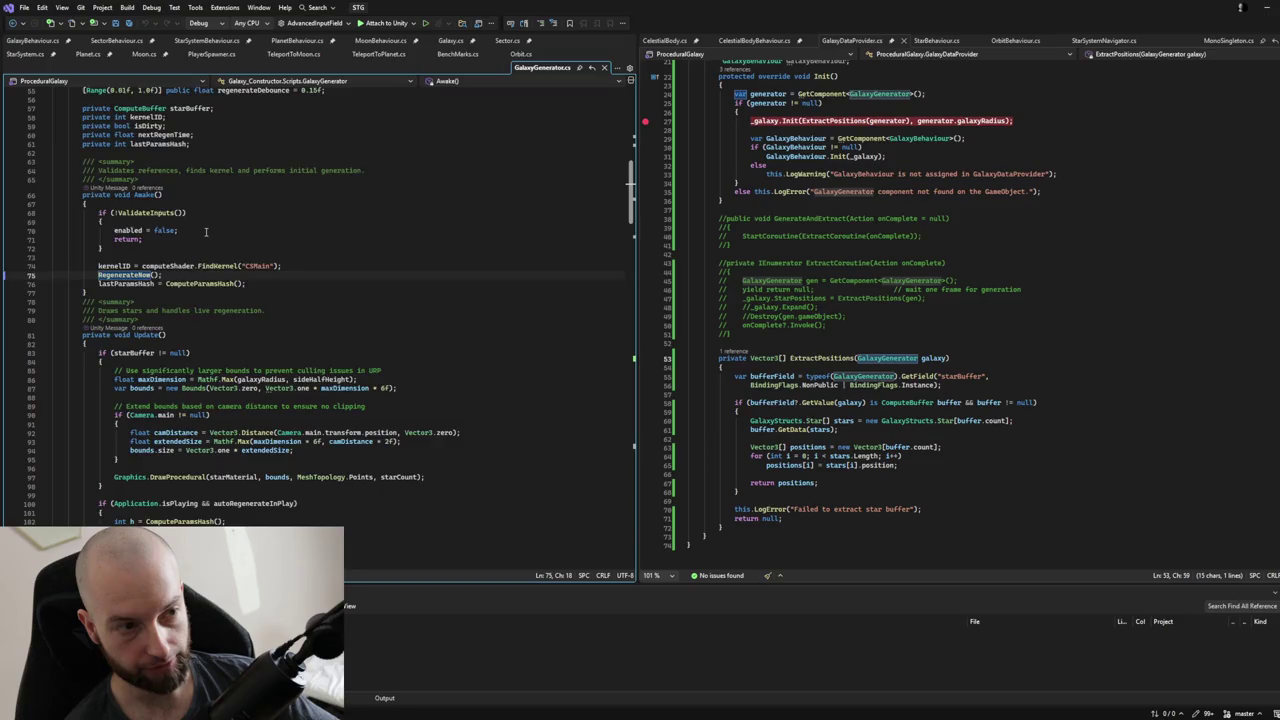
scroll(206, 232, "down", 15)
scroll(206, 232, "down", 4)
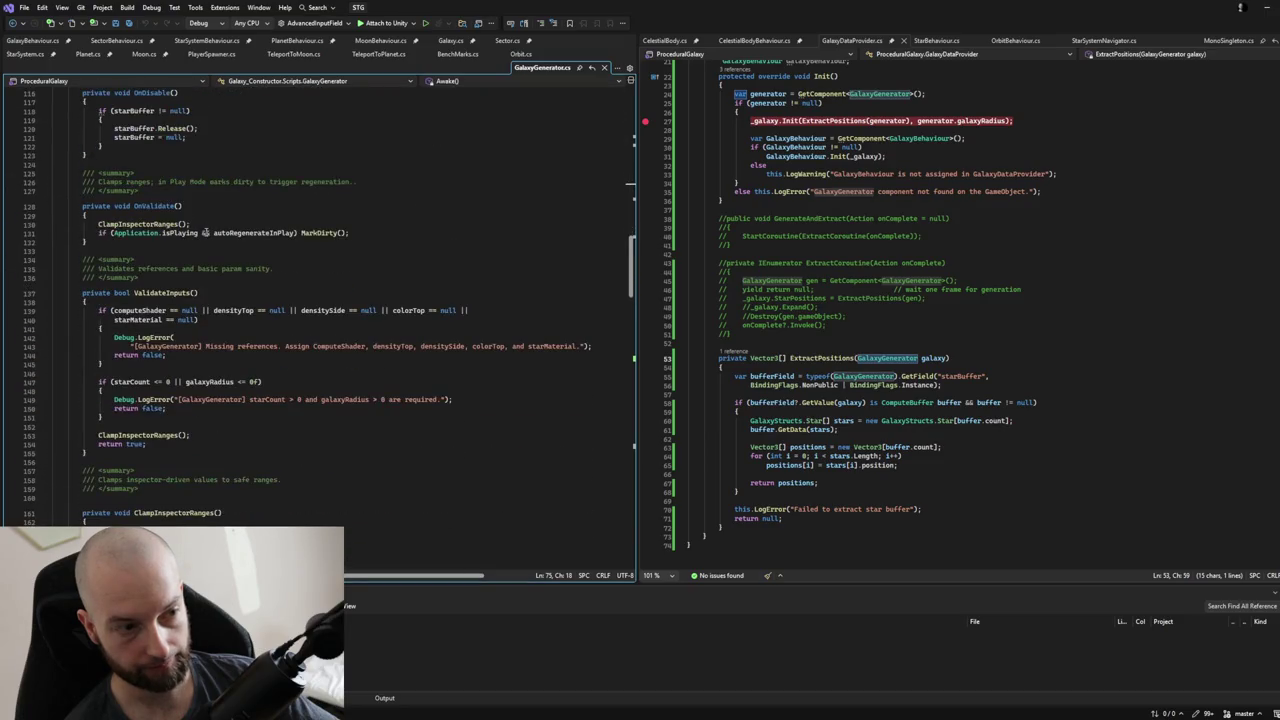
scroll(206, 232, "down", 11)
scroll(206, 232, "down", 20)
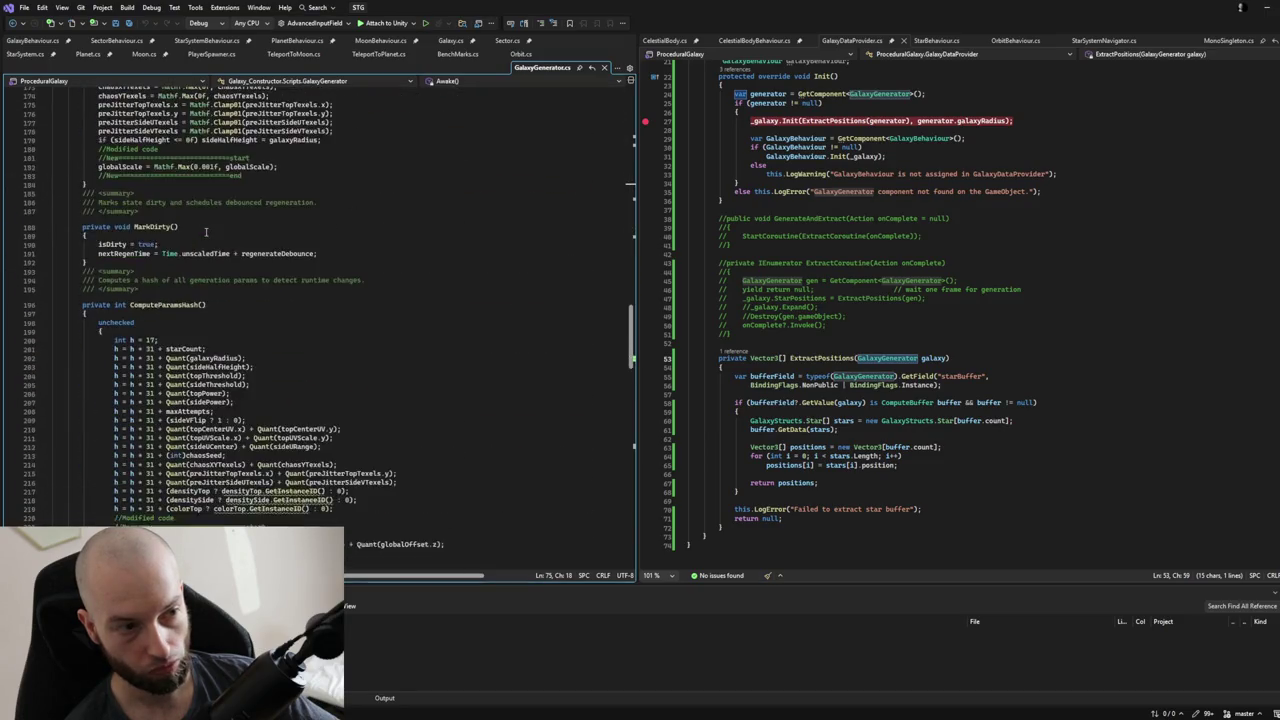
scroll(206, 232, "down", 20)
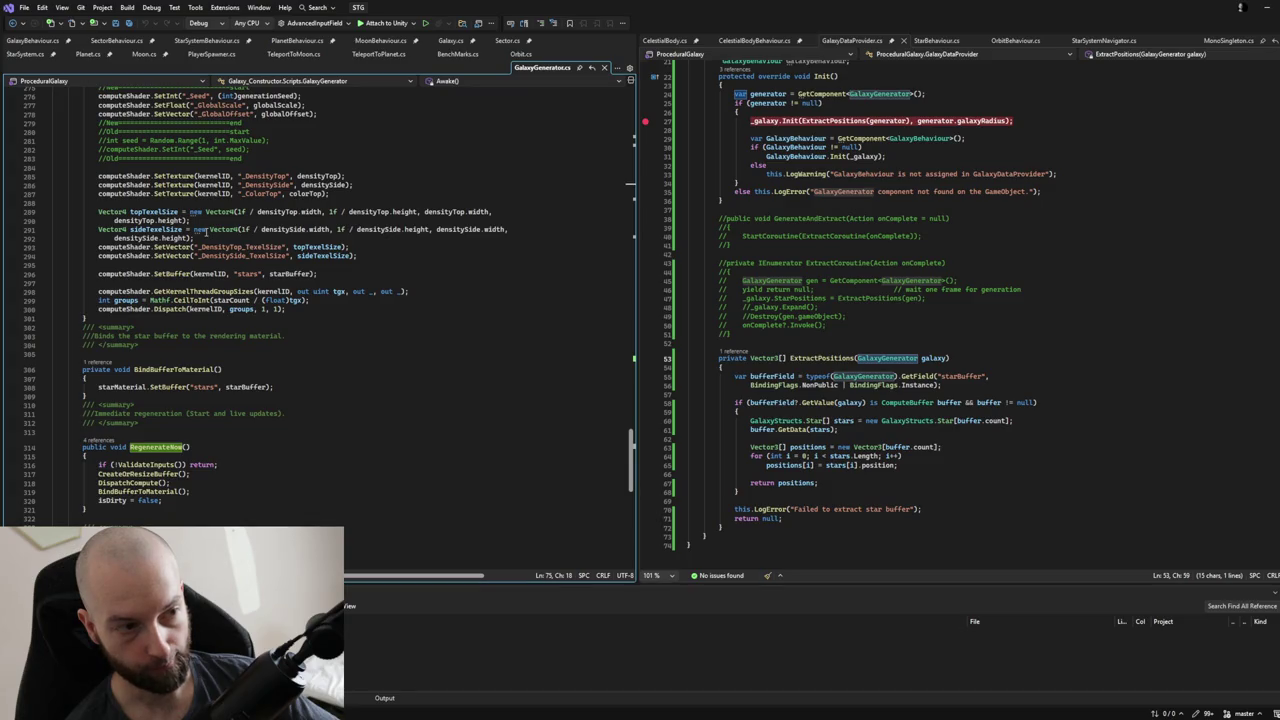
left_click(127, 464)
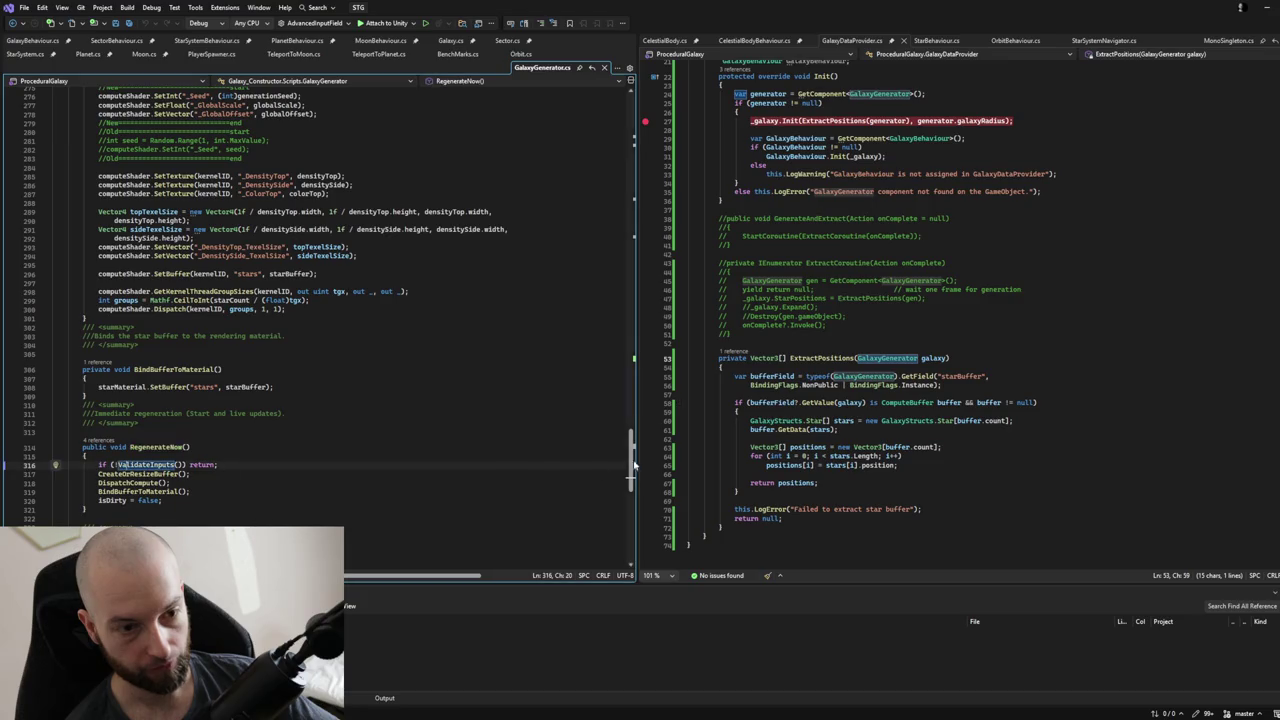
left_click_drag(630, 465, 607, 176)
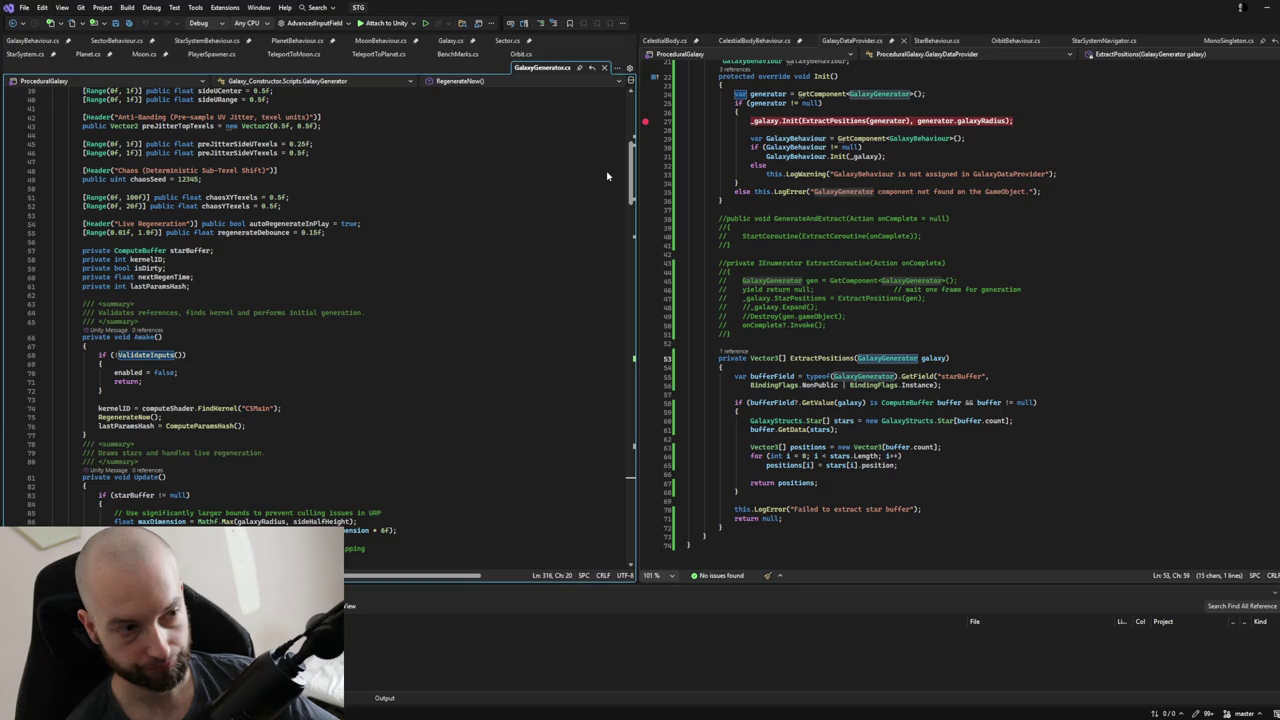
double_click(136, 356)
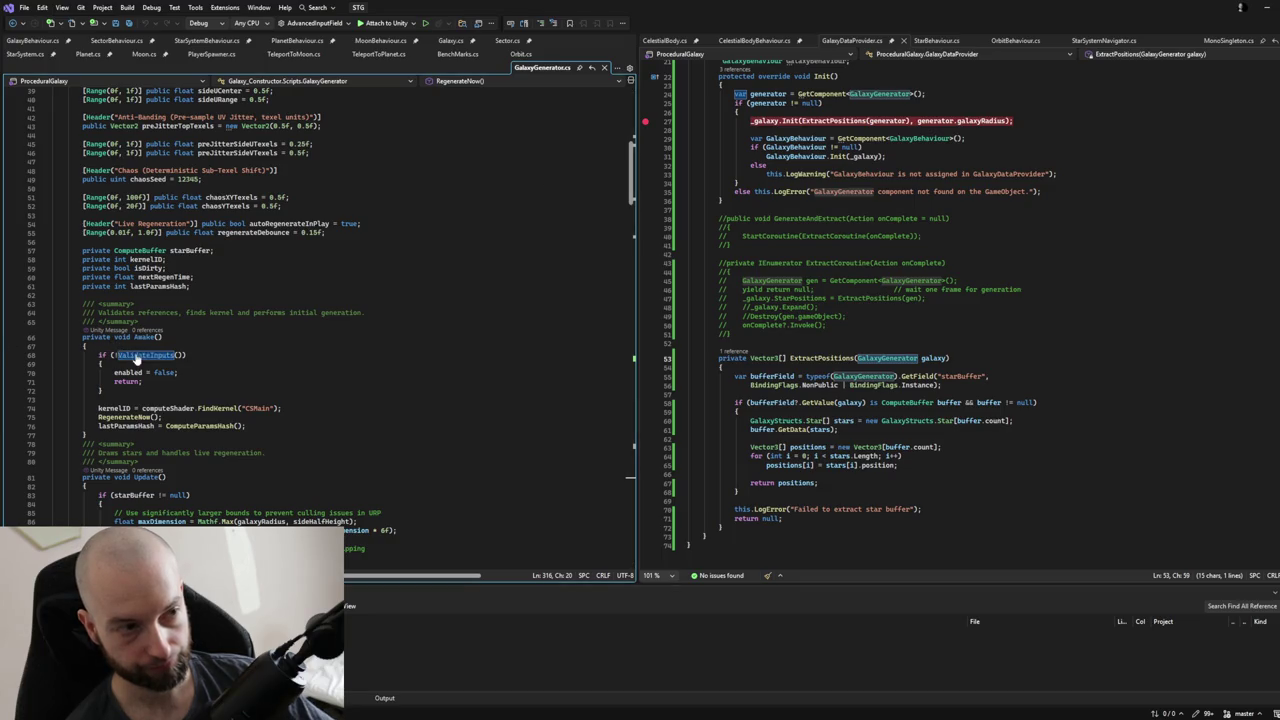
key("F12")
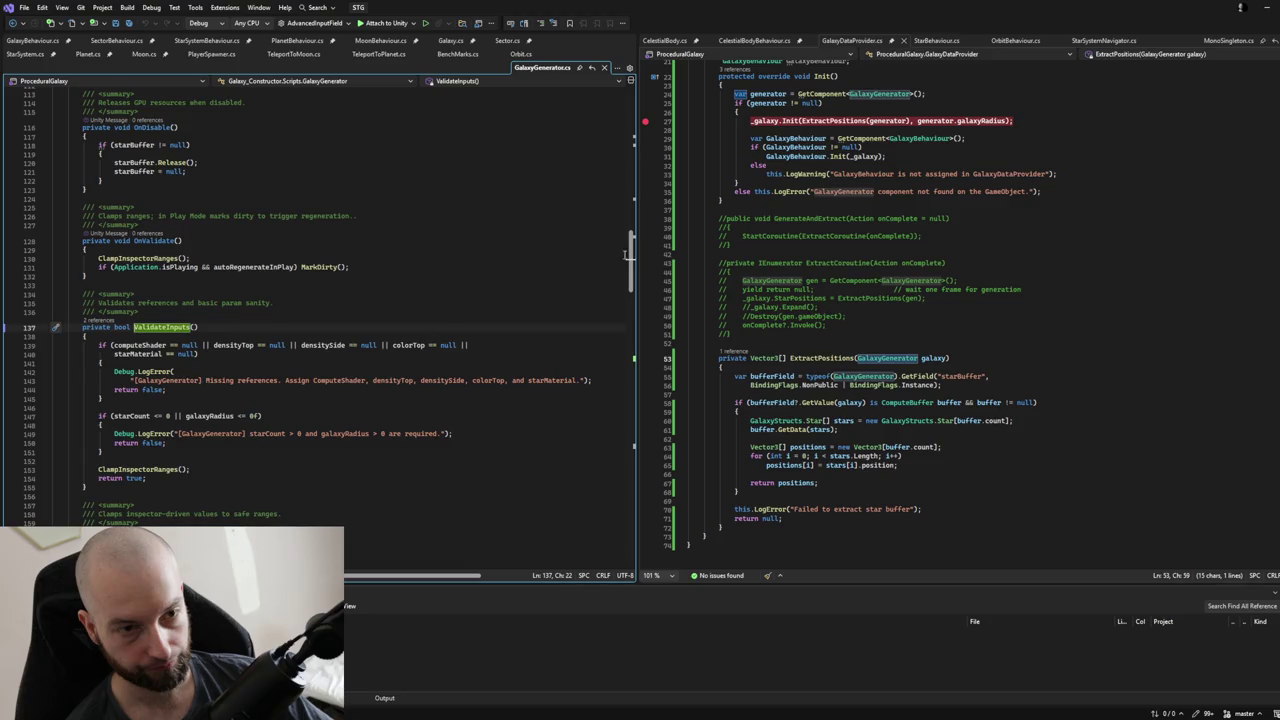
scroll(627, 254, "up", 20)
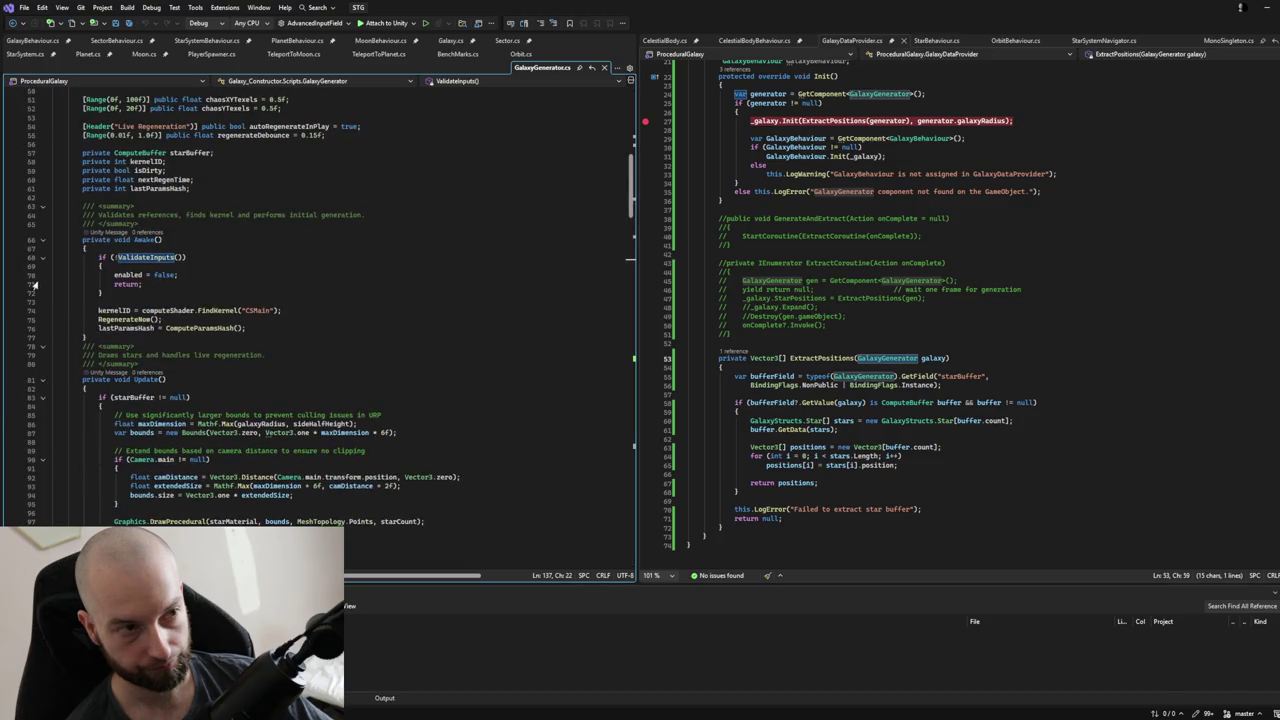
Add breakpoints at GalaxyGenerator lines 70 and 75, then attach the debugger to Unity.
left_click(9, 274)
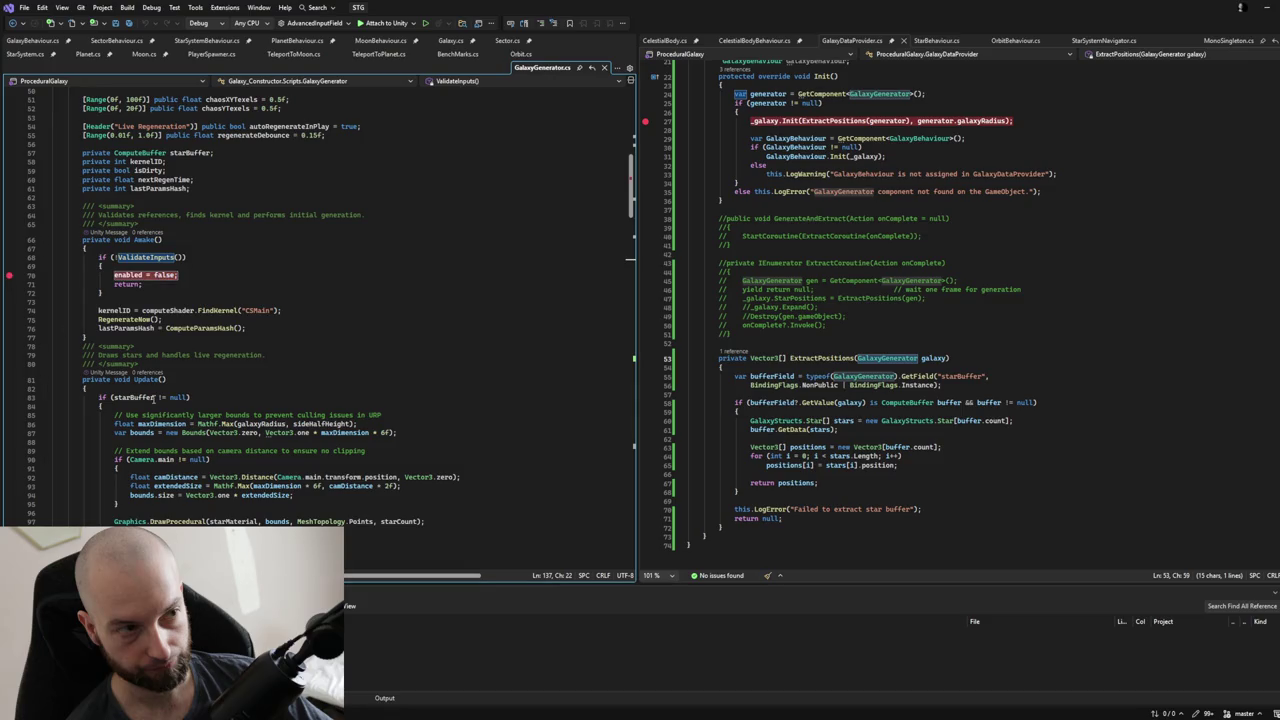
left_click(9, 319)
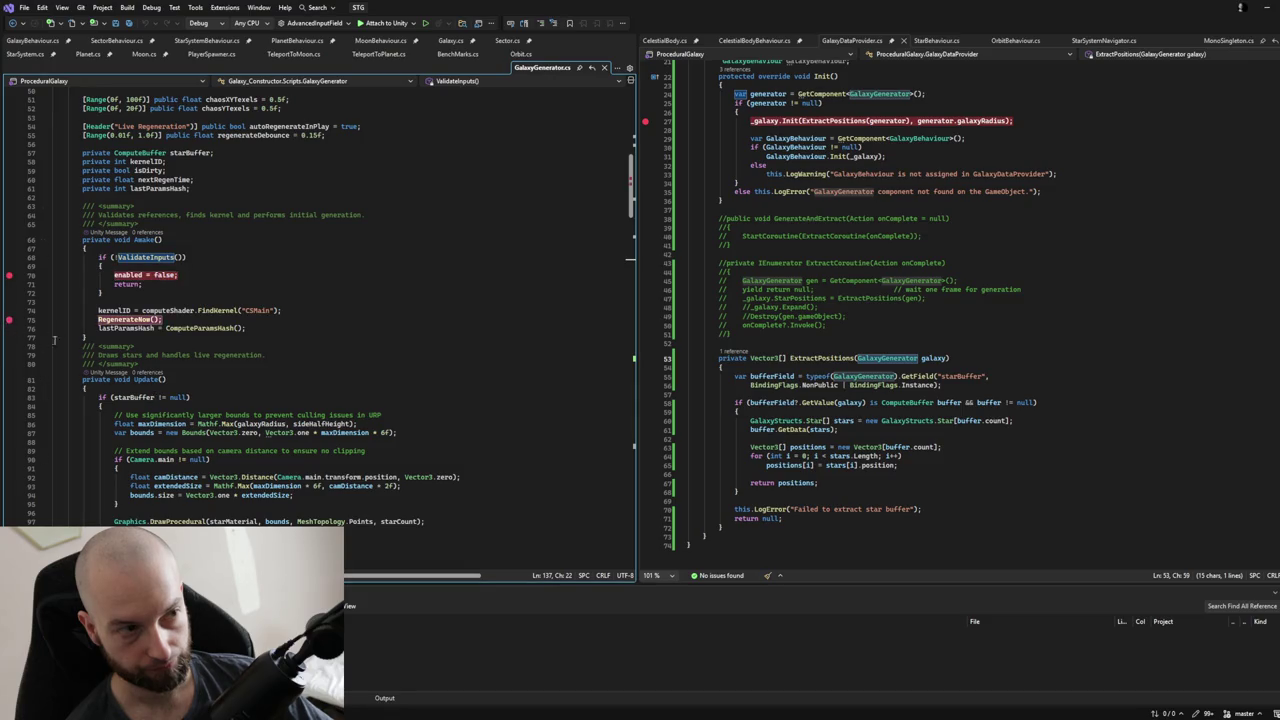
scroll(302, 418, "down", 4)
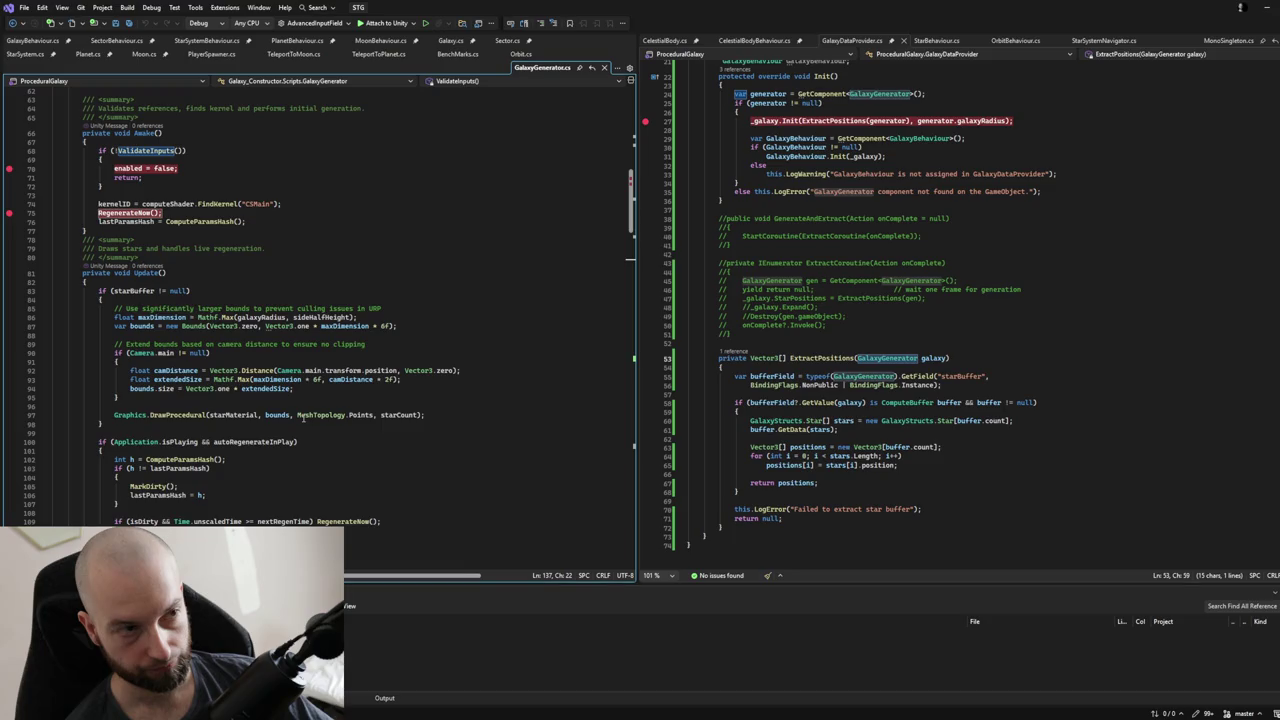
left_click(380, 23)
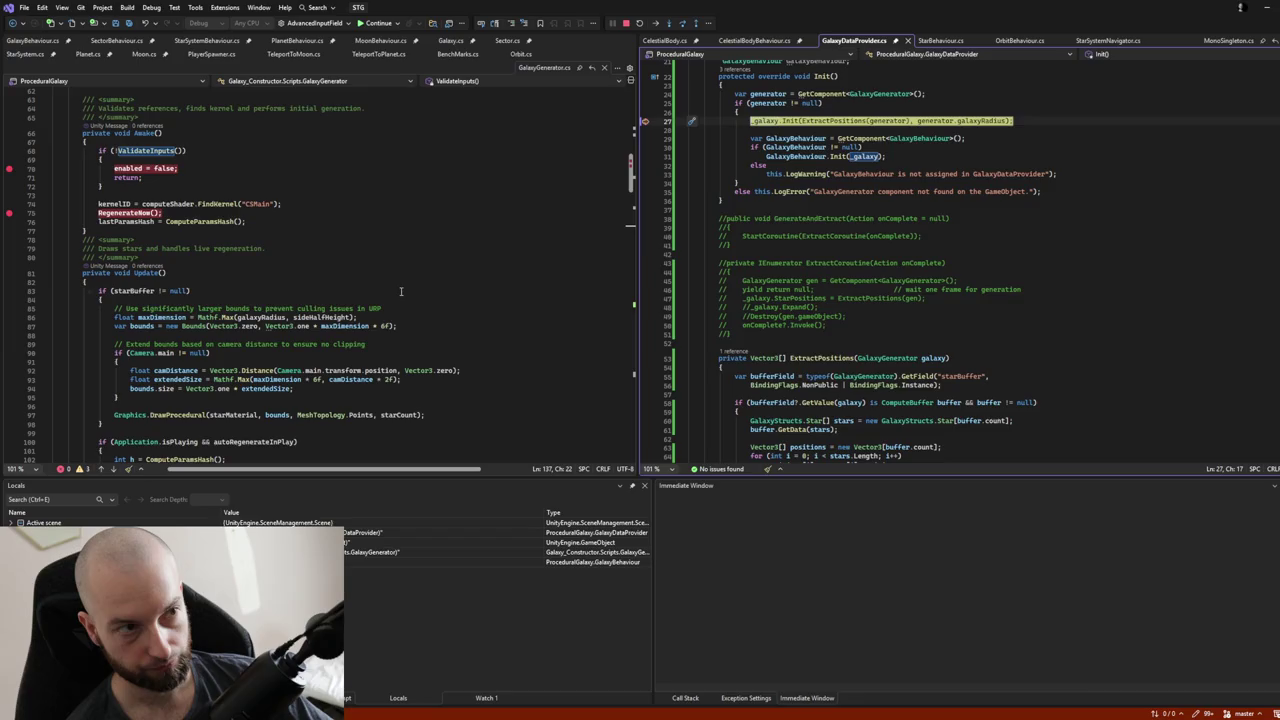
Resume to the next breakpoint and follow Init into ServerMain and MonoSingleton.
left_click(380, 23)
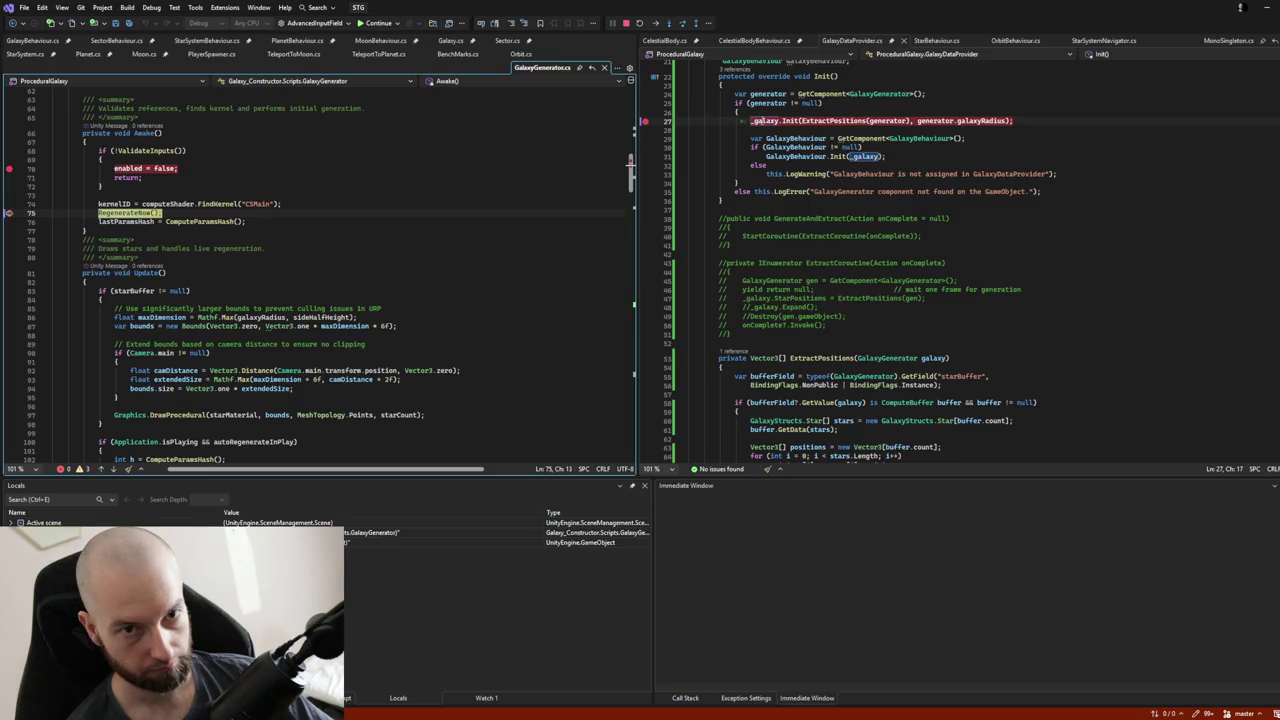
scroll(820, 76, "up", 3)
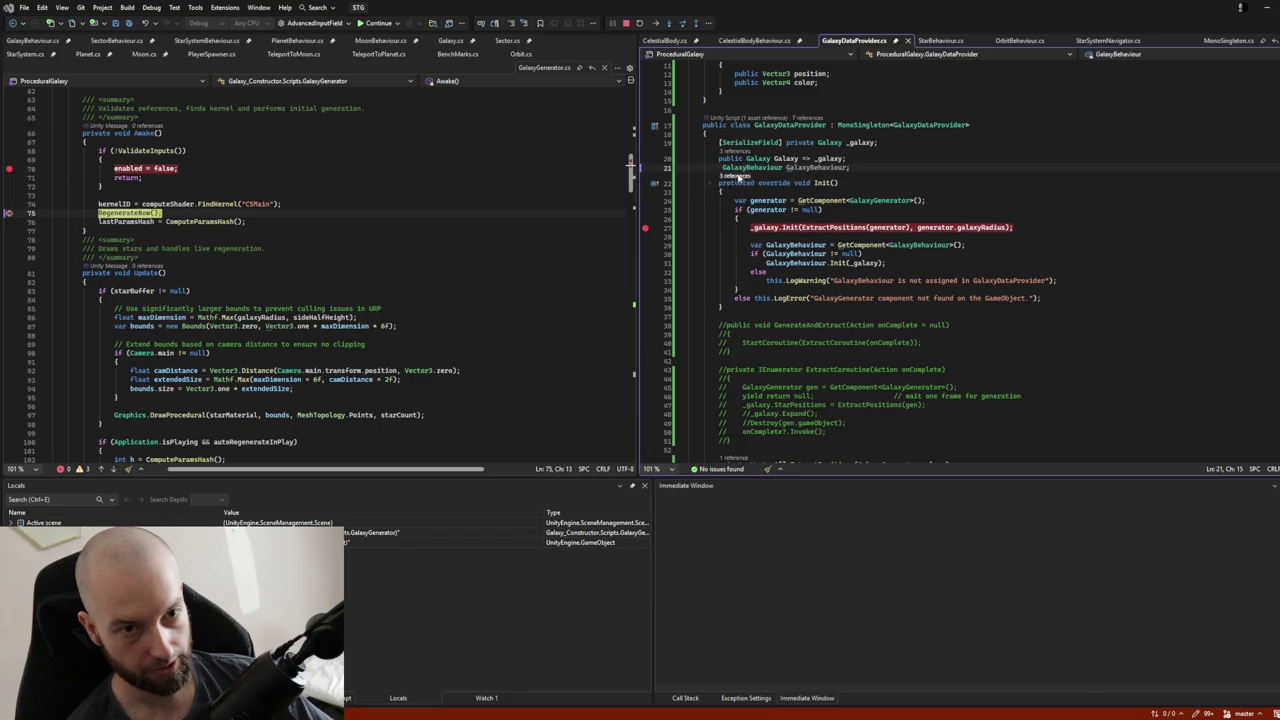
left_click(747, 167)
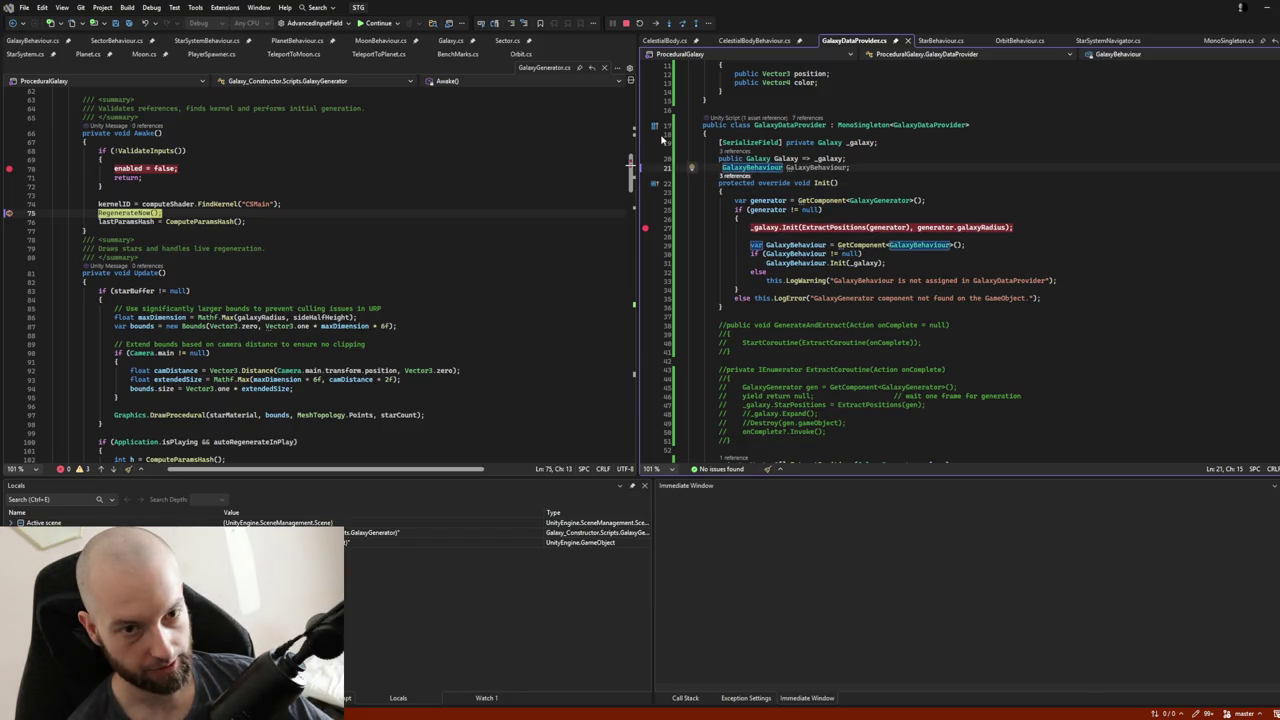
key("ctrl+minus")
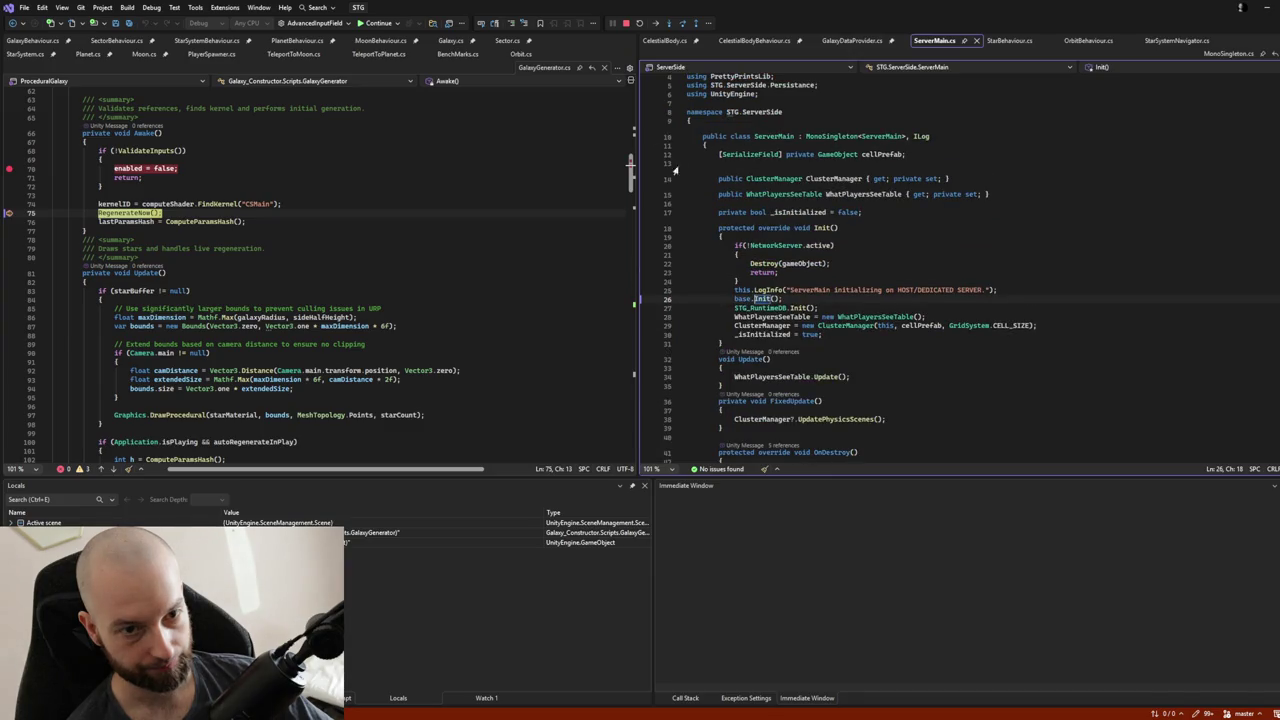
left_click(761, 299, "ctrl")
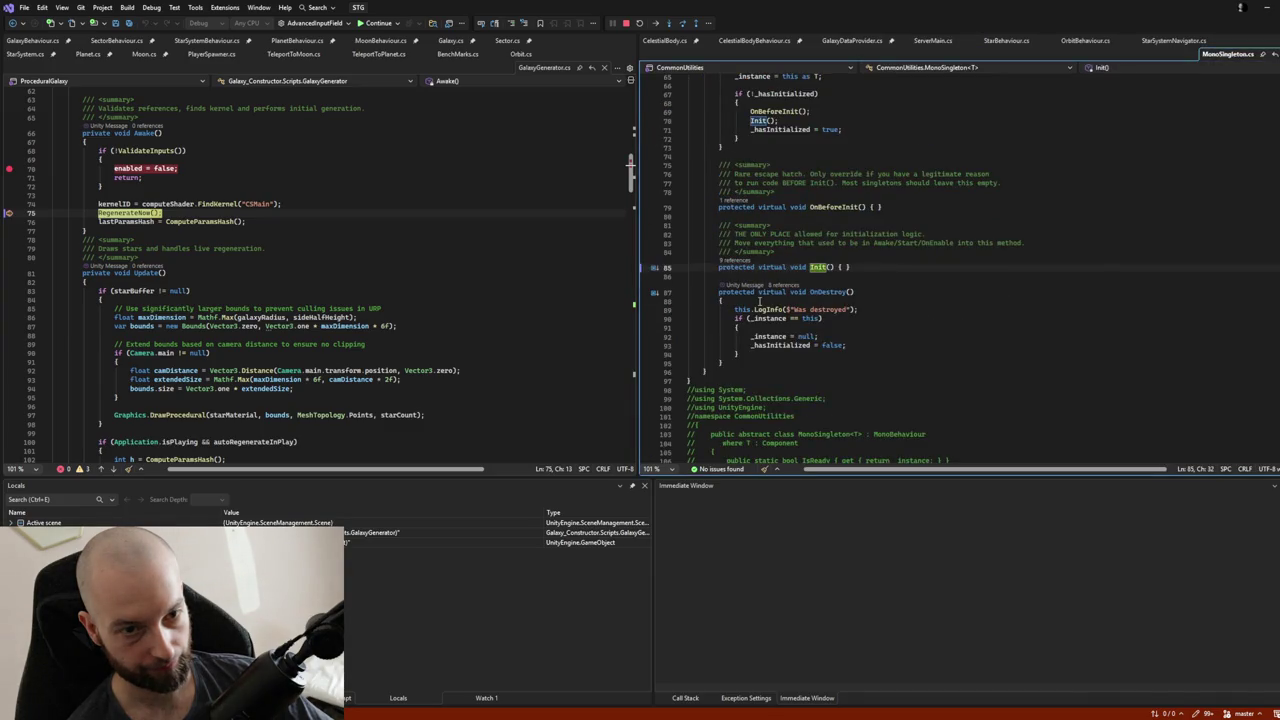
Review MonoSingleton's Init, stop debugging, and show StarSystemNavigator's Start method.
scroll(759, 301, "up", 3)
scroll(769, 295, "up", 3)
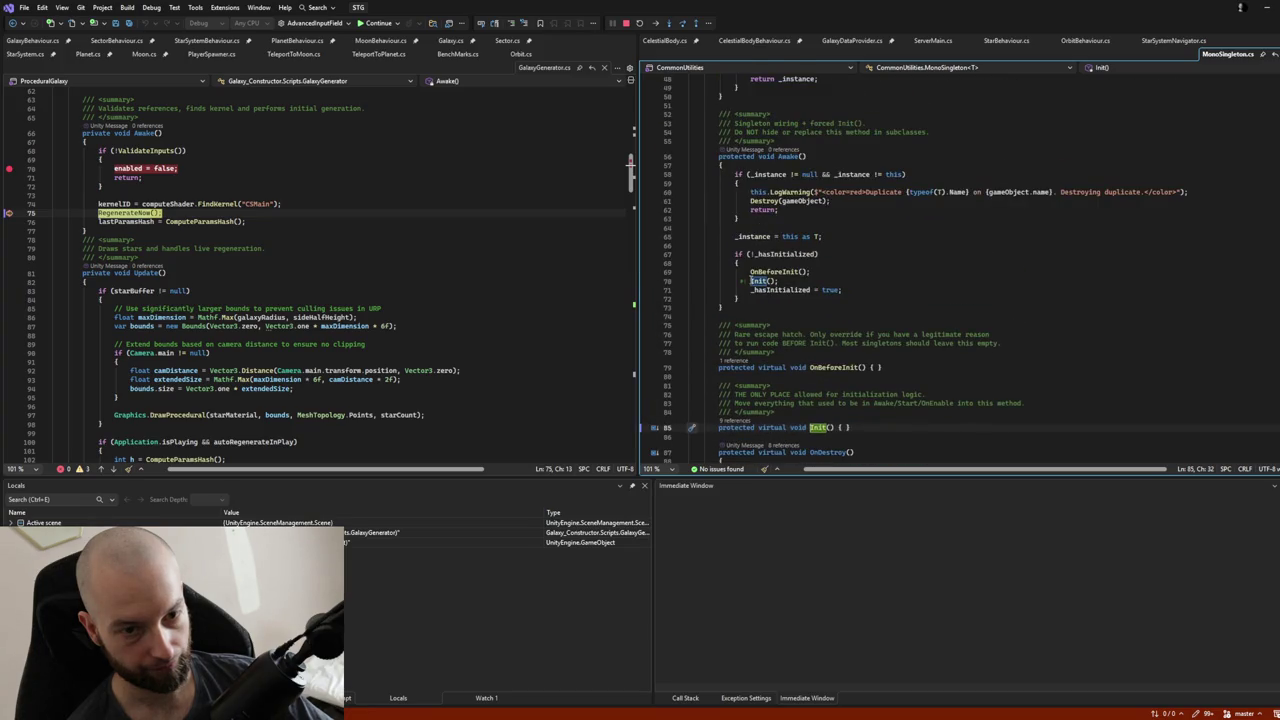
scroll(752, 280, "down", 3)
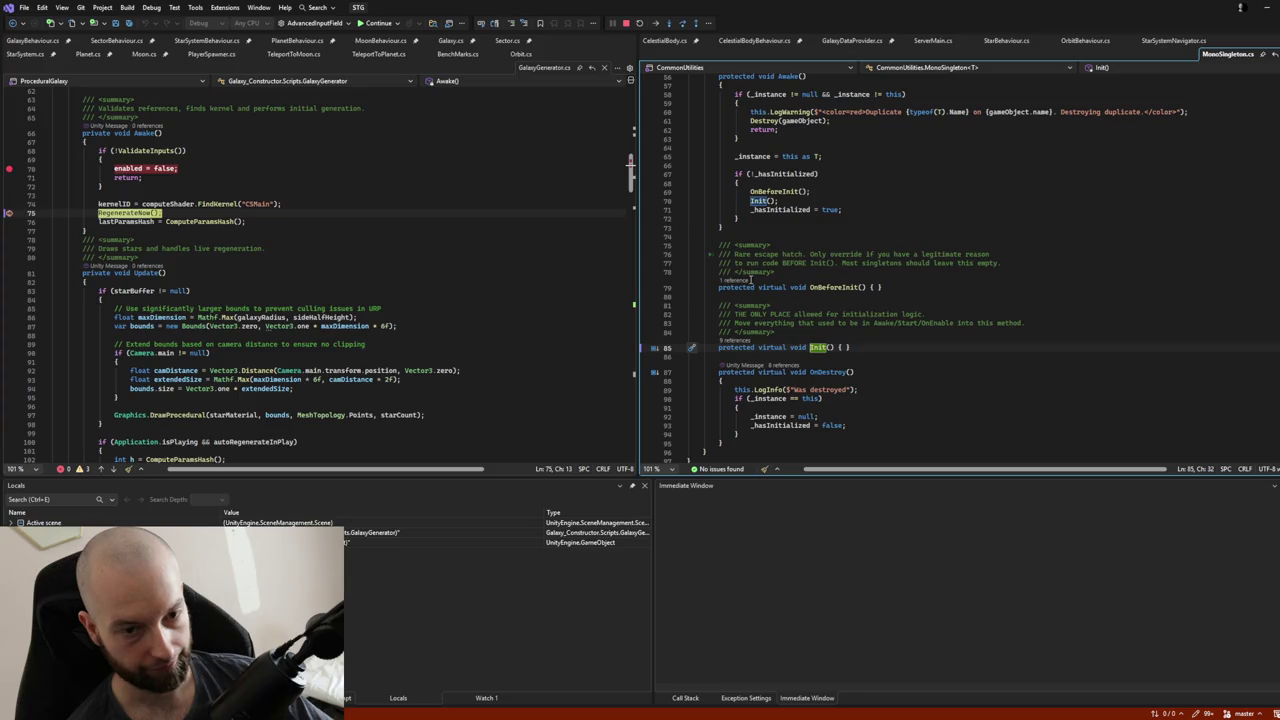
scroll(751, 280, "up", 3)
scroll(751, 280, "up", 3)
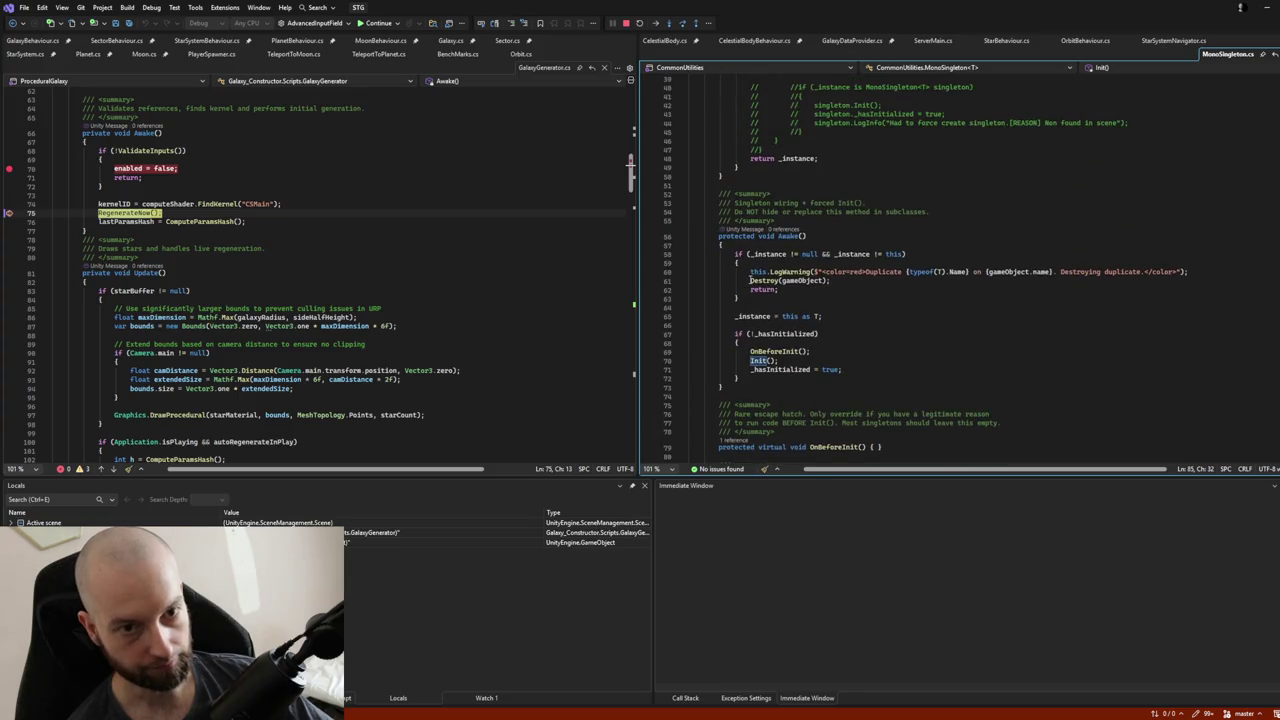
scroll(751, 280, "up", 5)
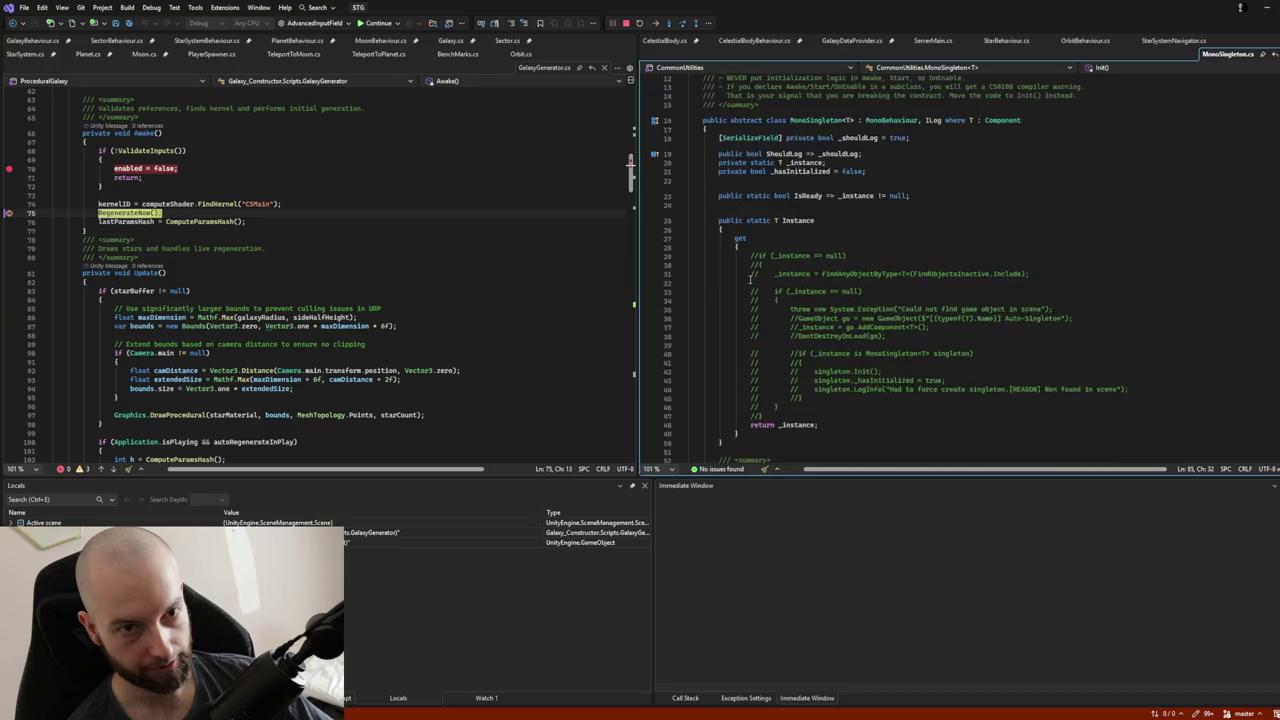
scroll(751, 280, "down", 9)
scroll(750, 280, "down", 9)
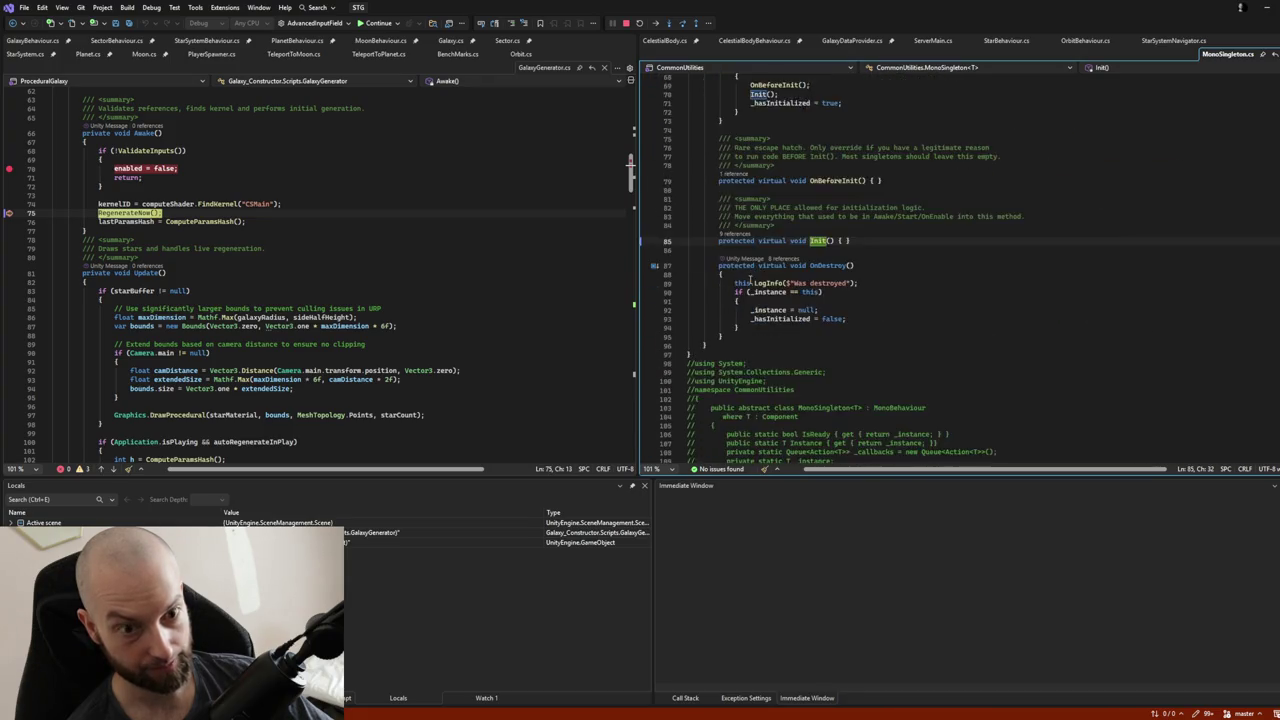
scroll(750, 280, "up", 16)
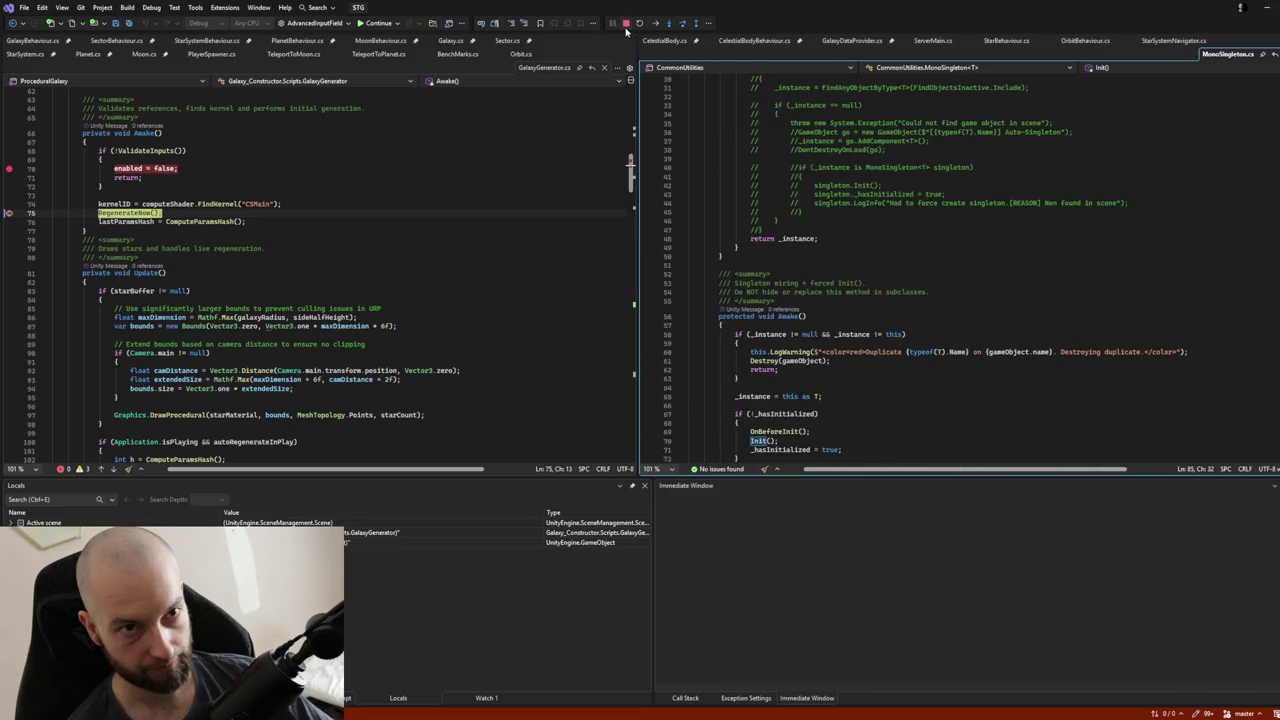
key("shift+F5")
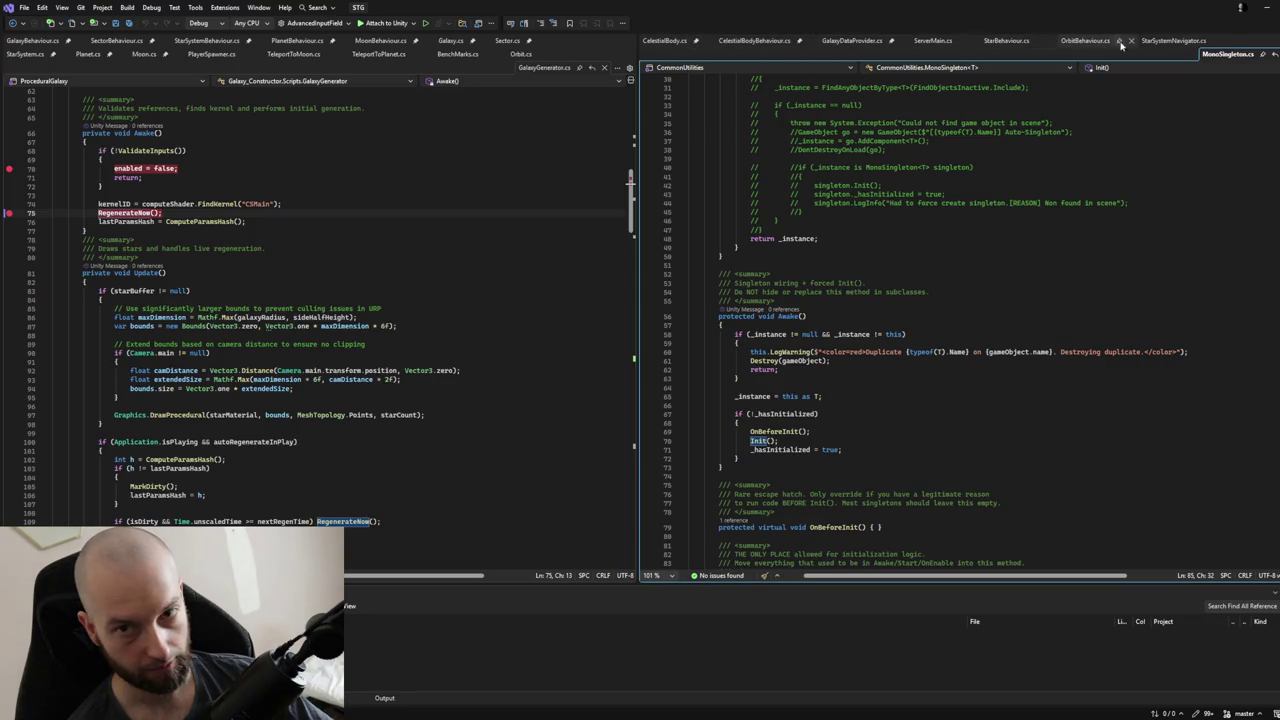
left_click(1174, 40)
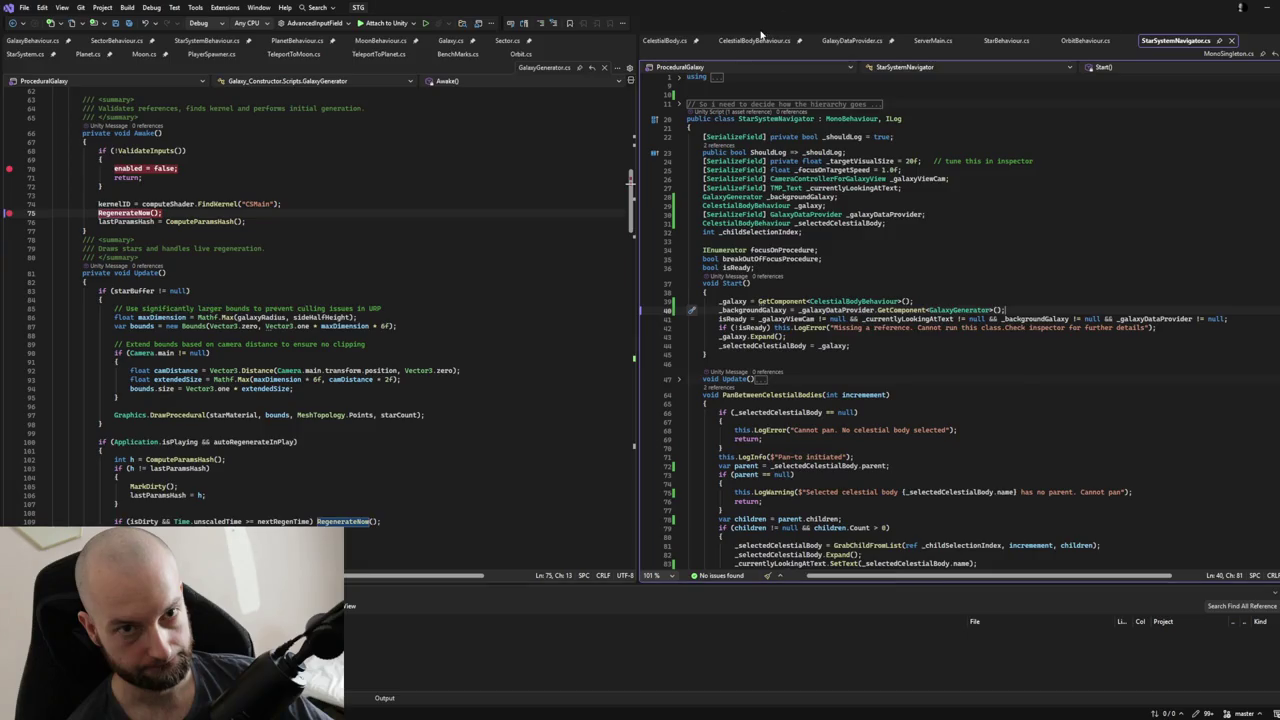
Replace 'protected override void Init()' with 'void Start()' in GalaxyDataProvider.cs, then return to Unity.
left_click(838, 42)
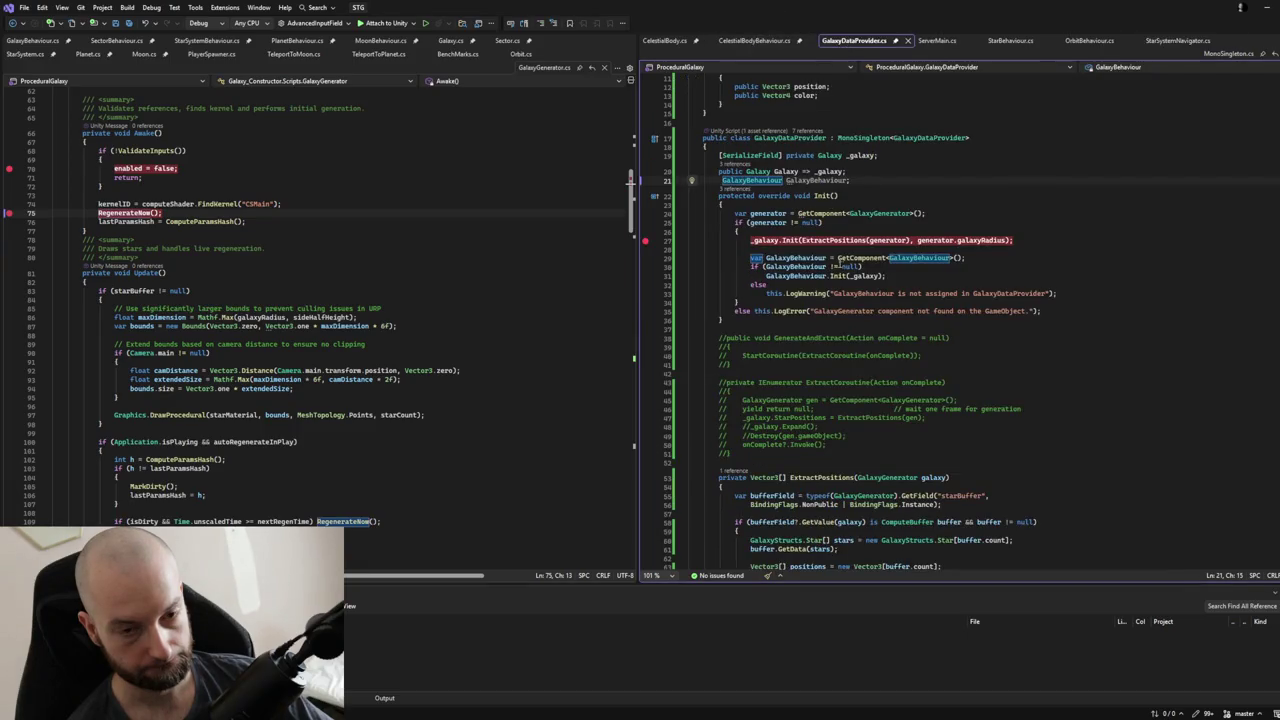
left_click_drag(718, 196, 840, 196)
type("void St")
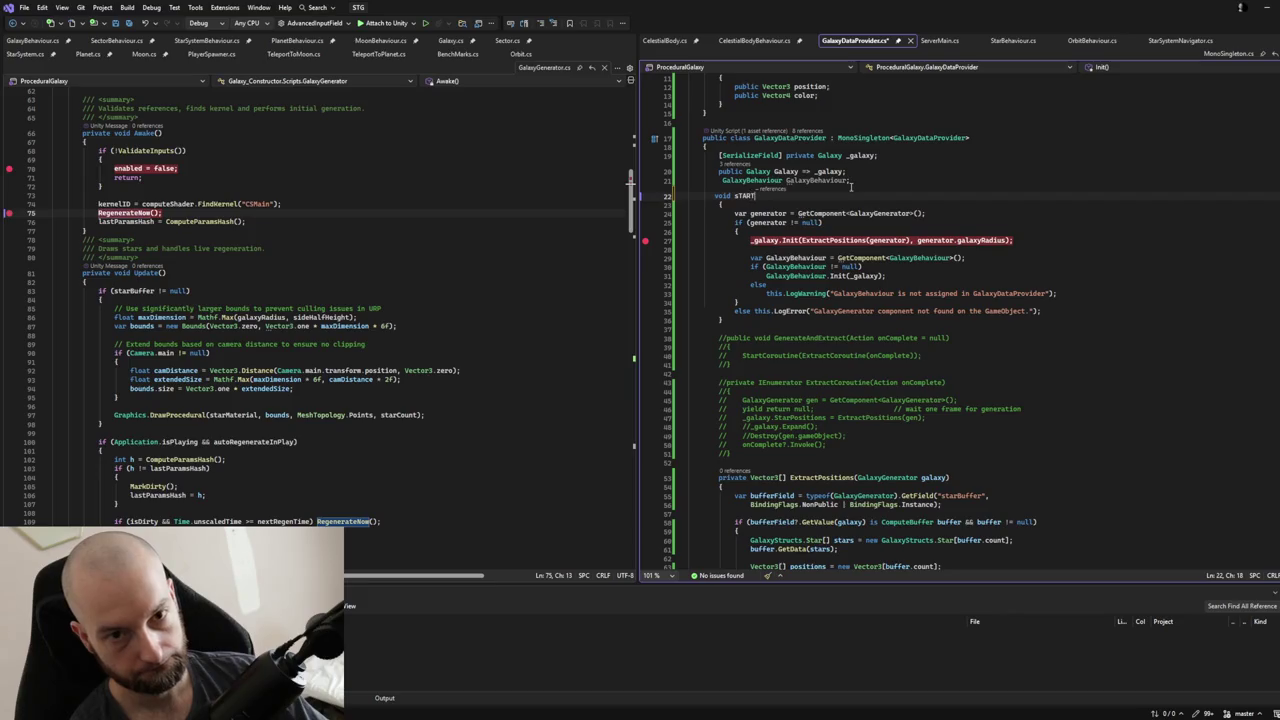
type("art(")
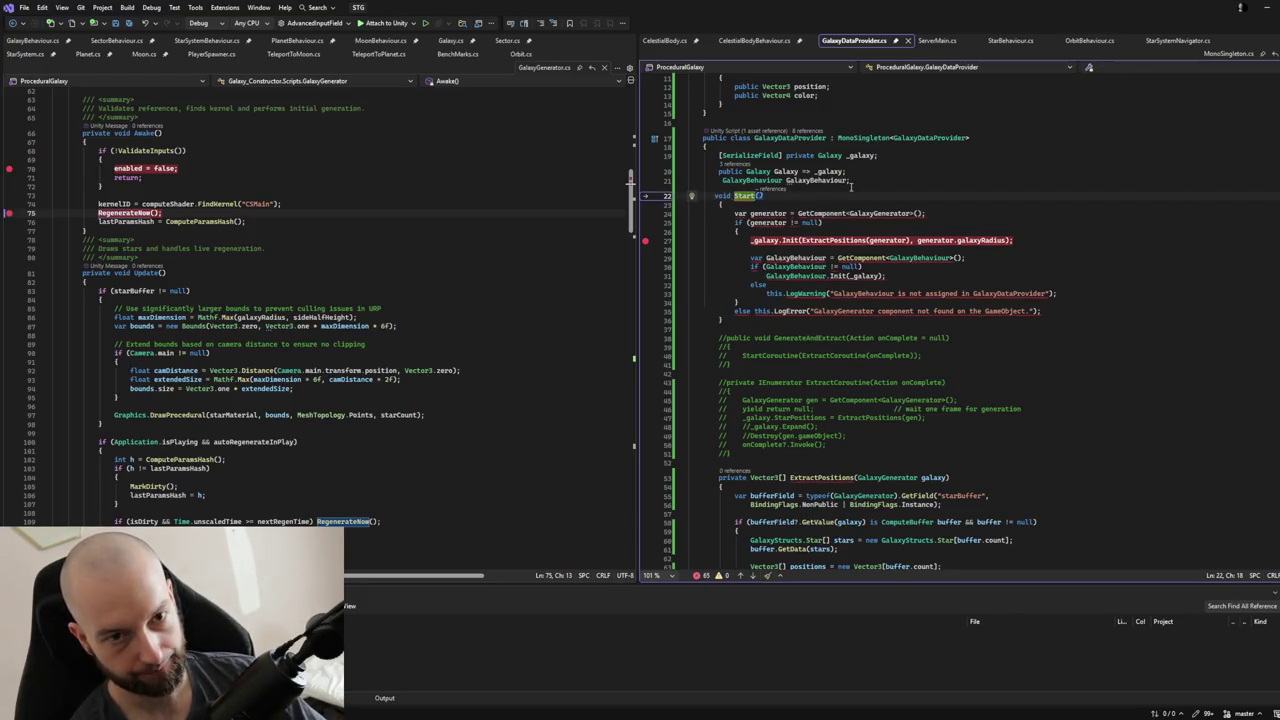
type(")")
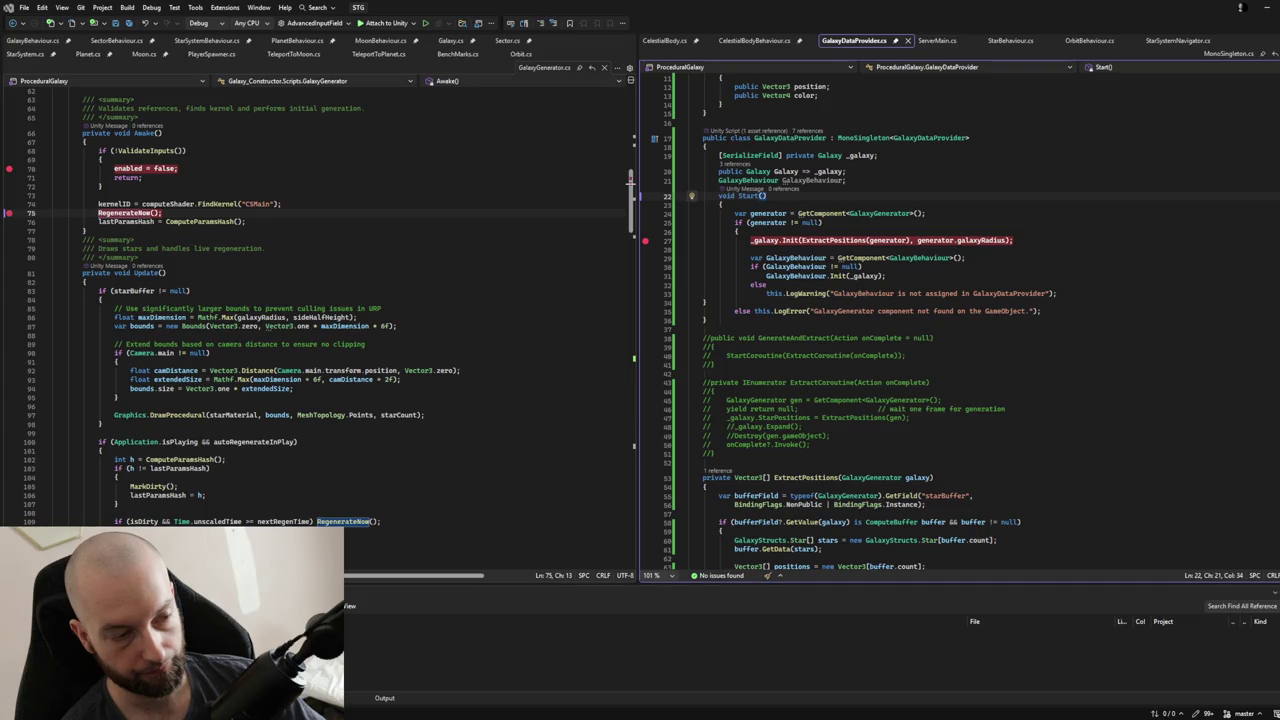
key("alt+Tab")
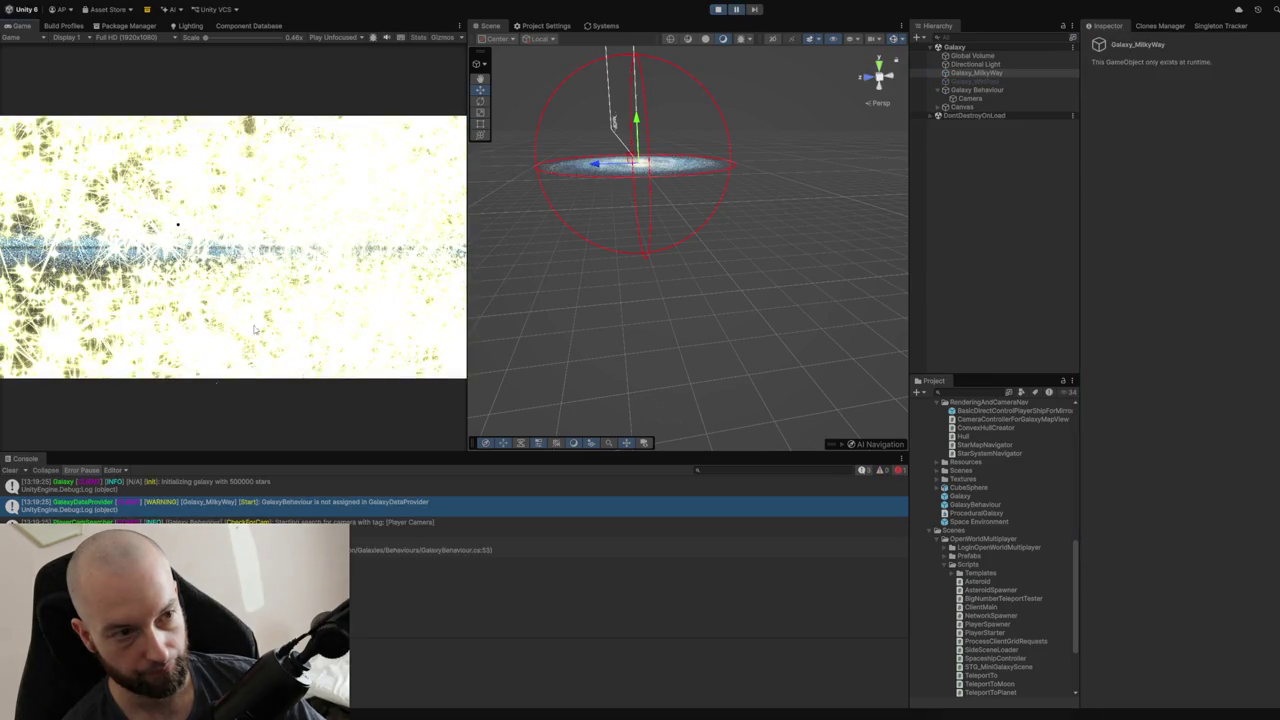
left_click(230, 549)
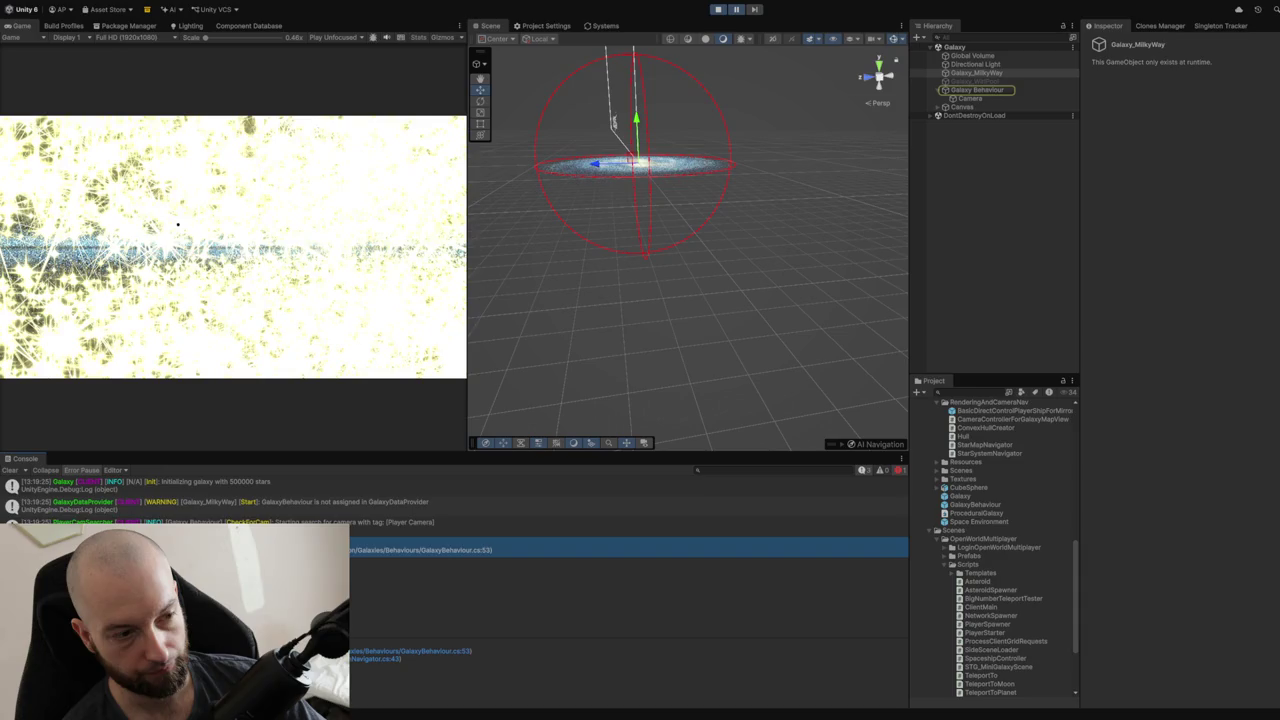
left_click(355, 657)
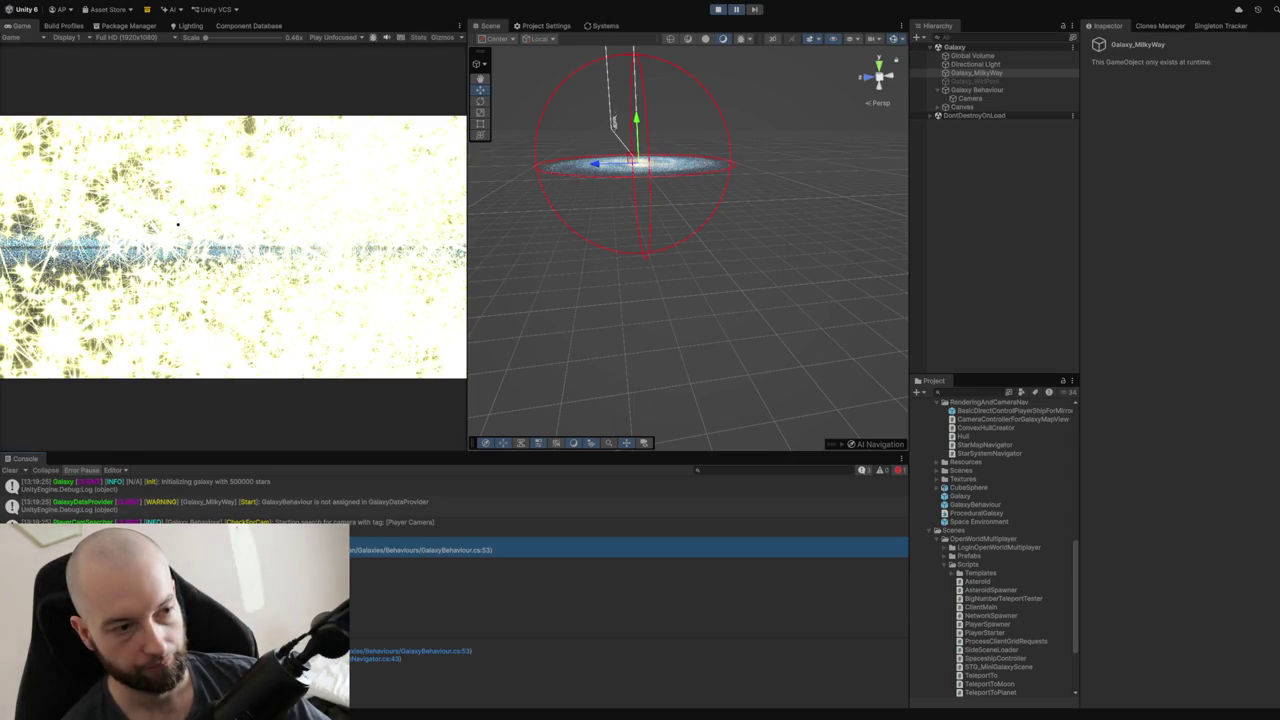
left_click(600, 522)
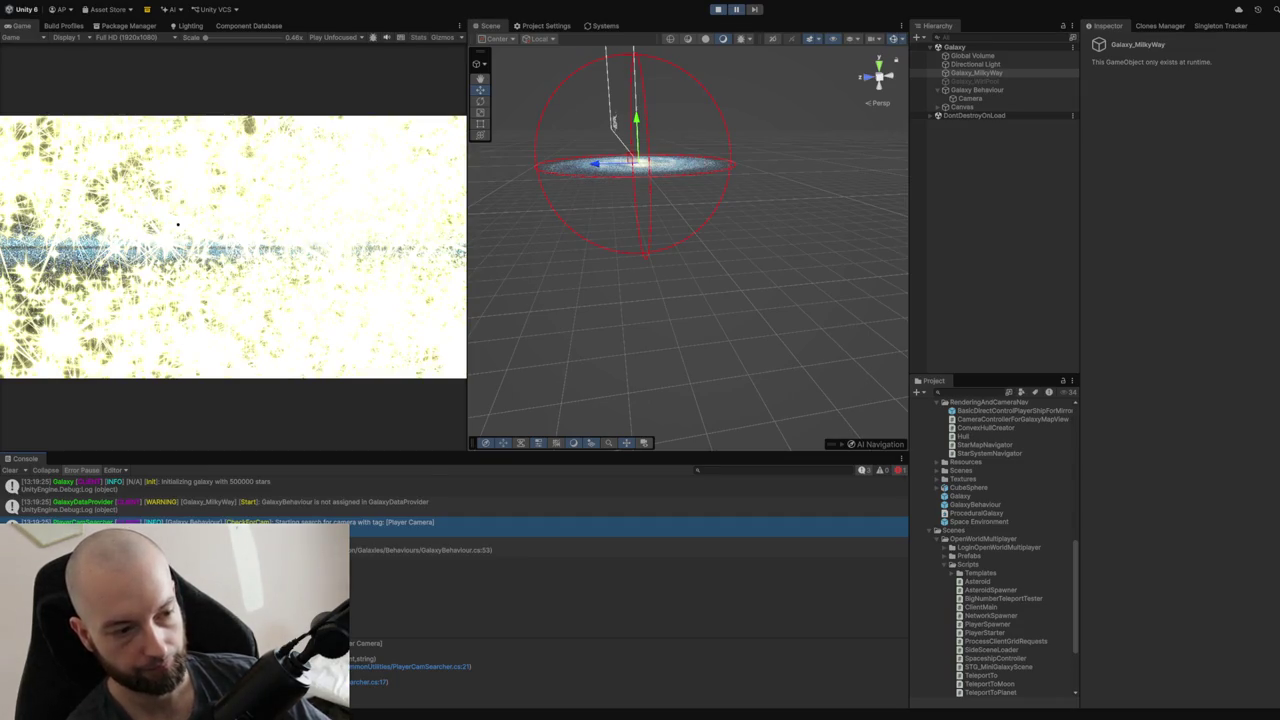
left_click(600, 550)
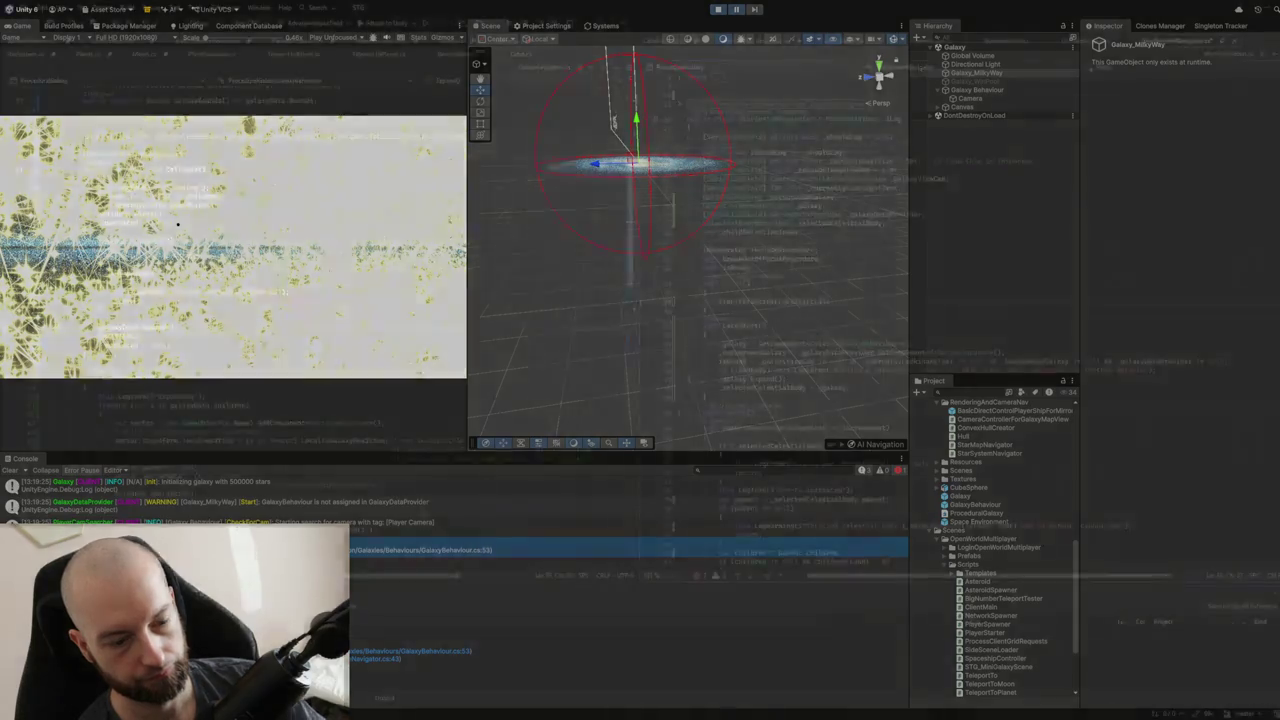
Retype LateStart's return type and insert 'yield return null;//wait a frame.' as its first line.
key("Home")
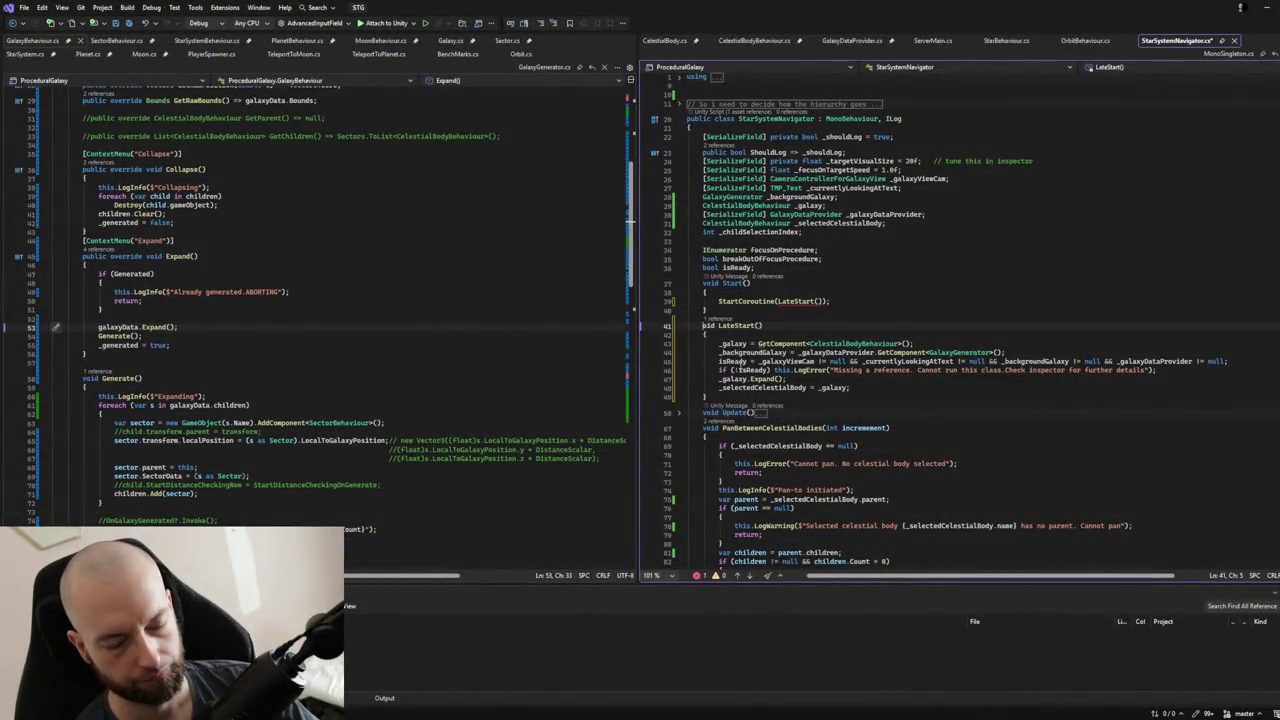
key("ctrl+shift+Right")
type("Ienu")
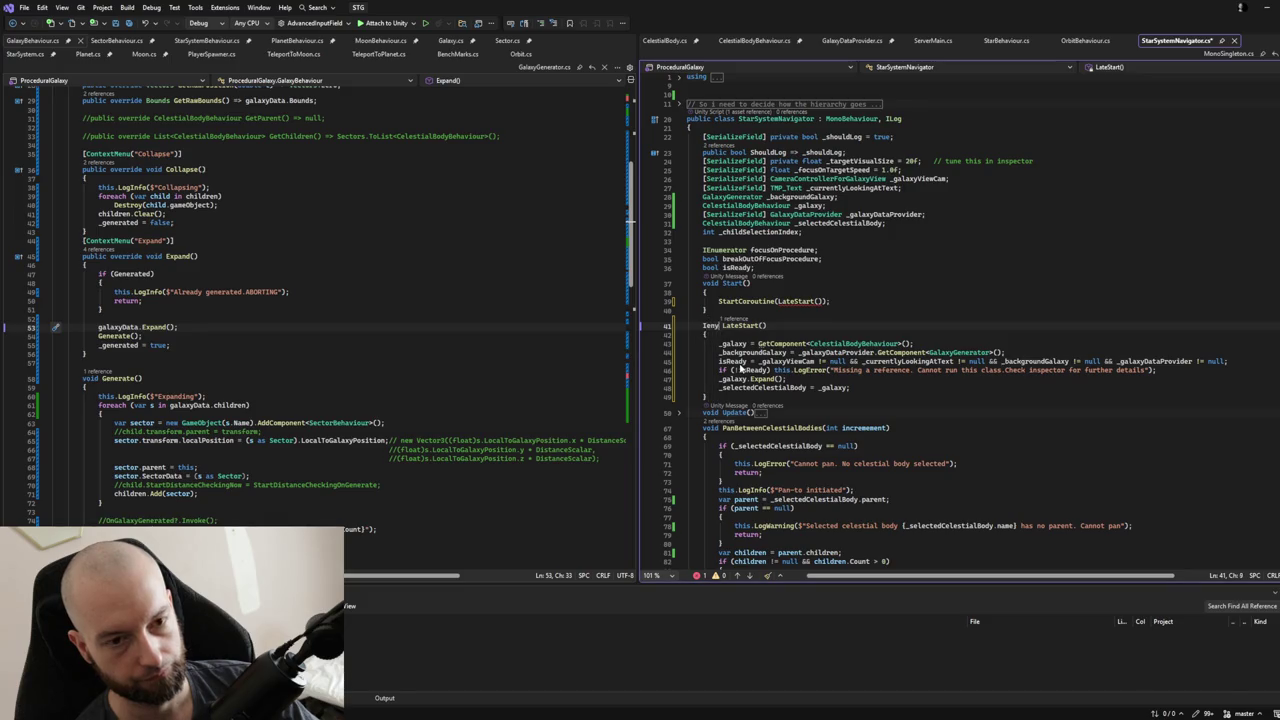
key("Tab")
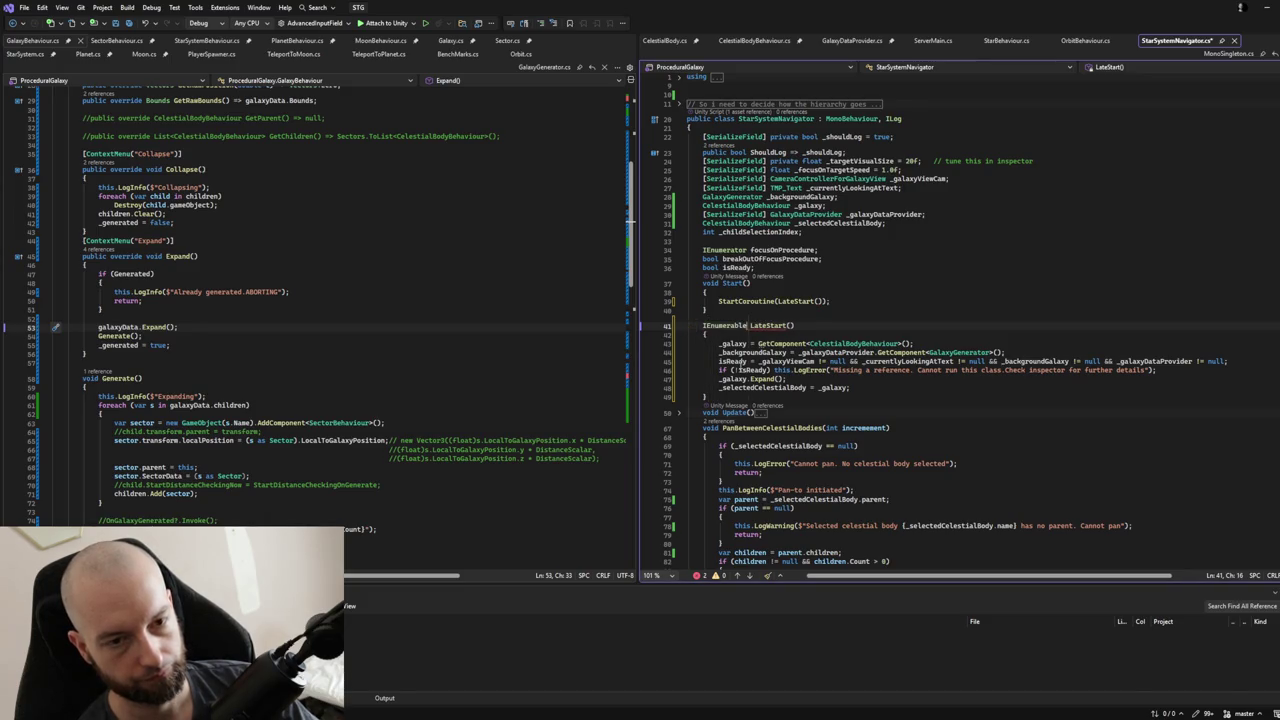
key("BackSpace")
key("BackSpace")
key("BackSpace")
type("ator")
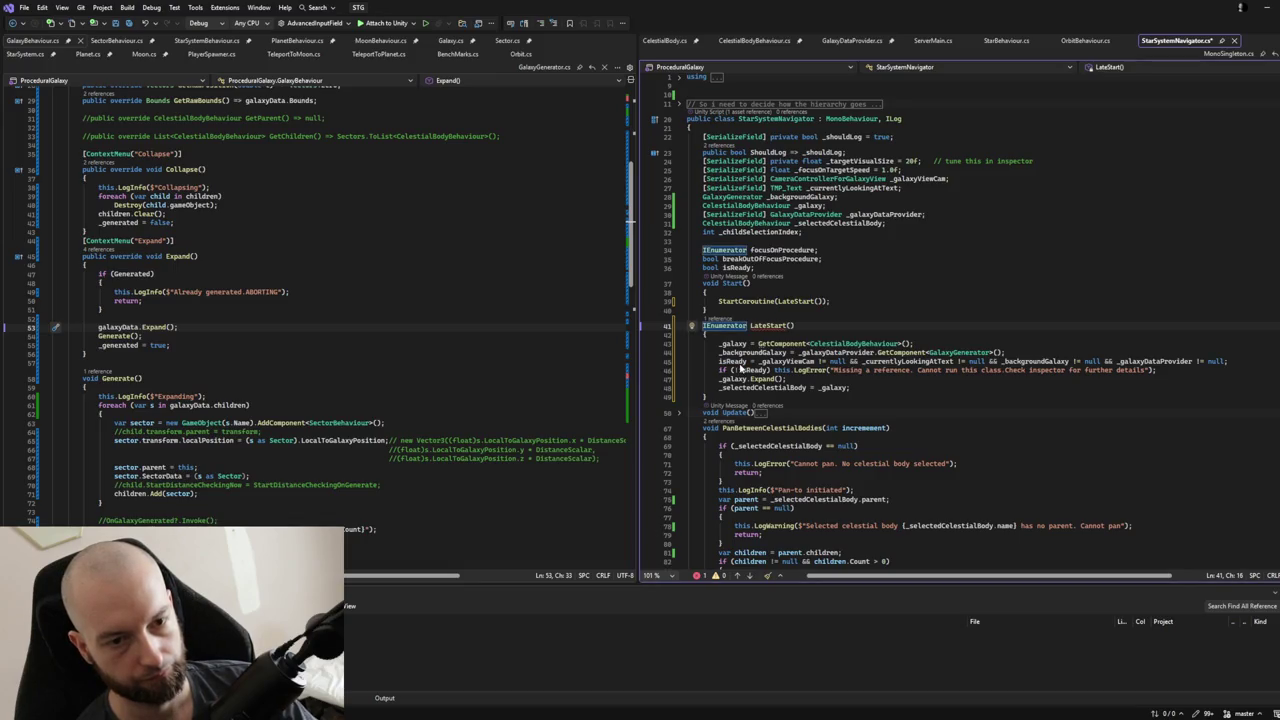
key("BackSpace")
key("BackSpace")
key("BackSpace")
type("ble")
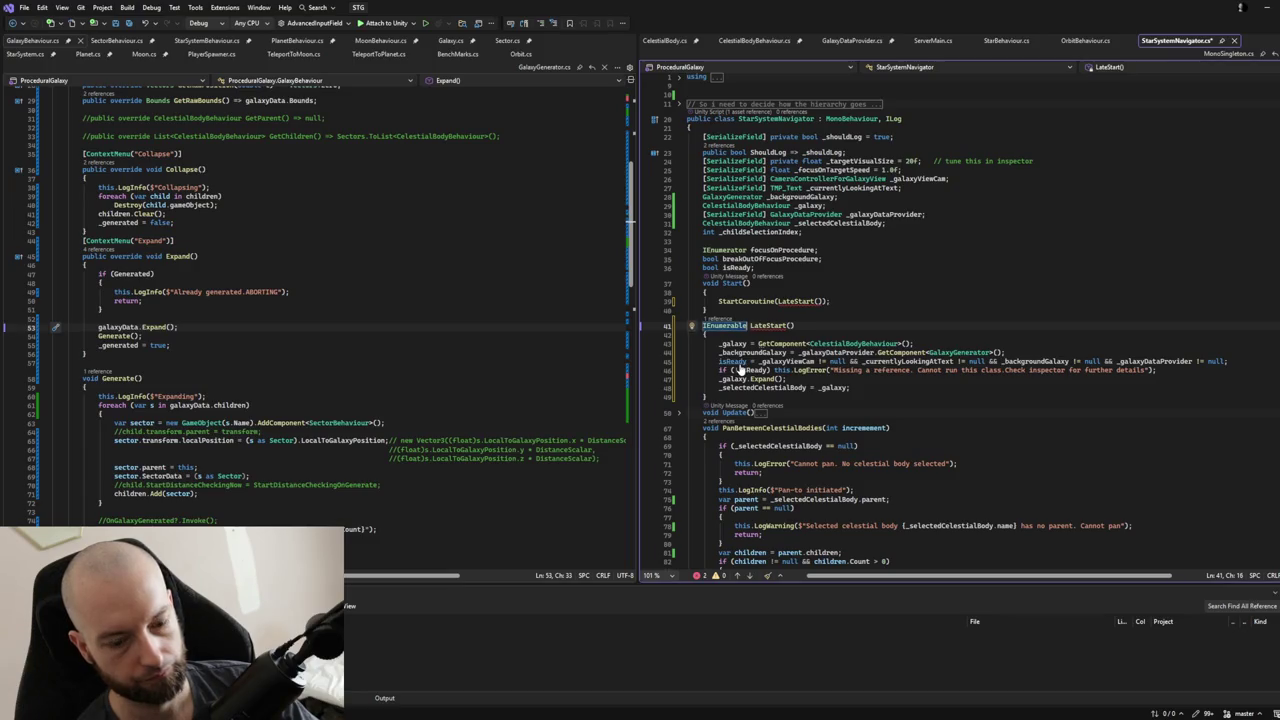
key("Home")
key("Home")
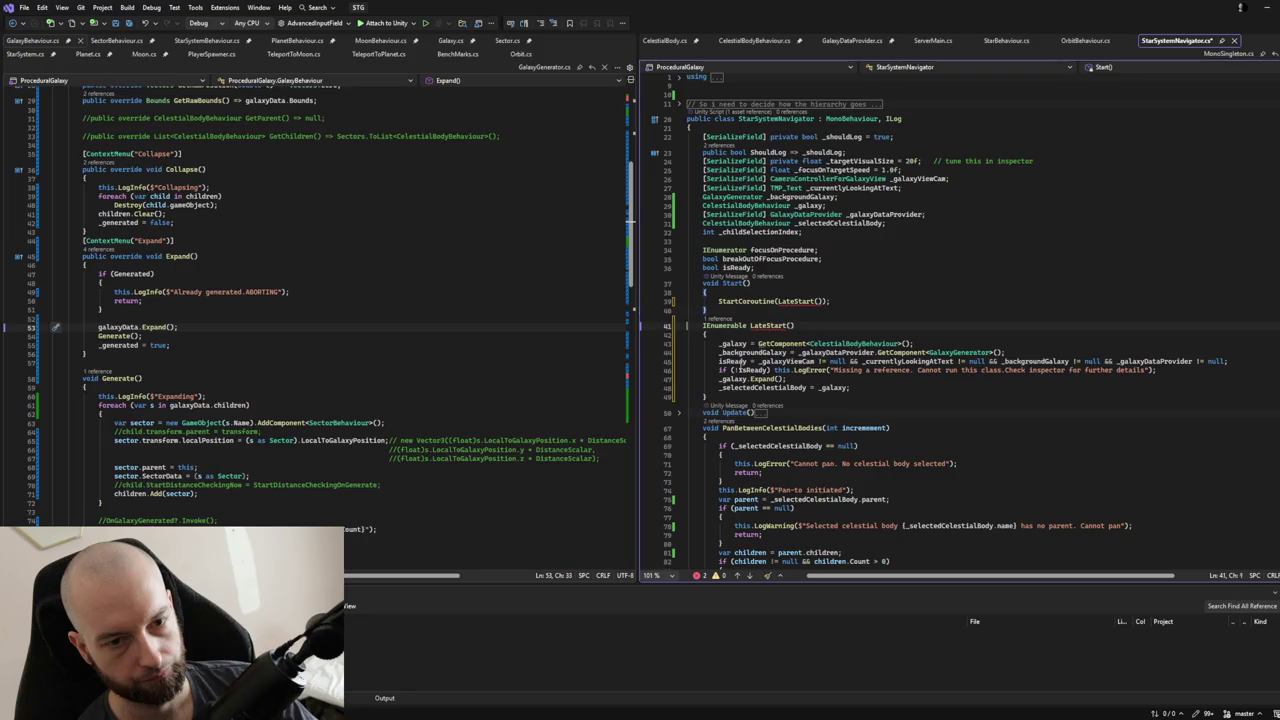
key("Return")
type("yield return null;")
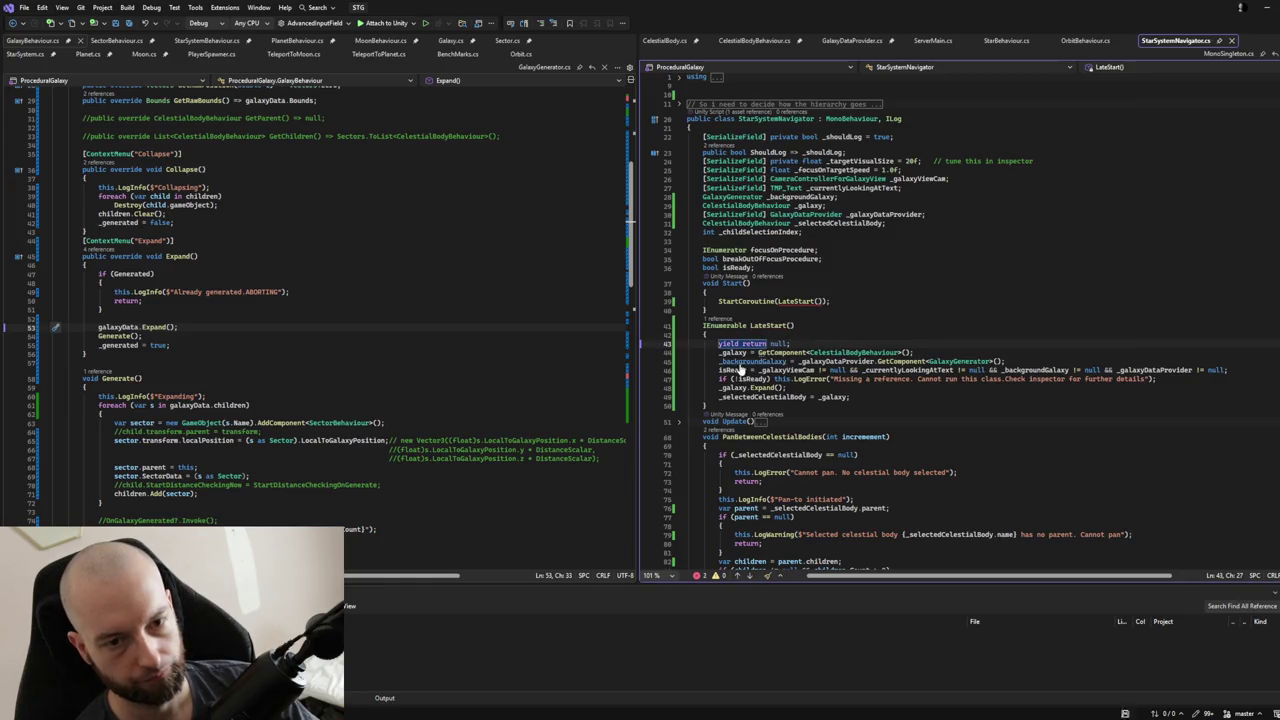
type("//wait a frame.")
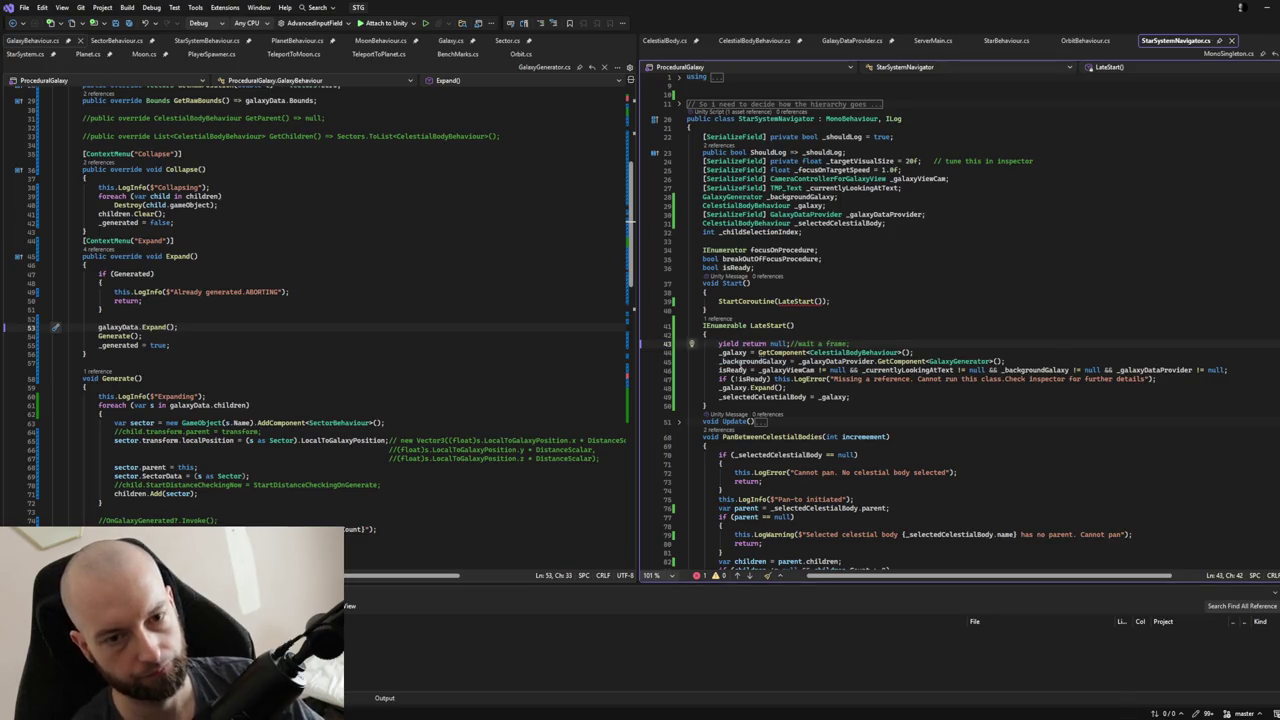
Correct the LateStart() call in StartCoroutine and finish LateStart's return type as IEnumerator.
left_click(822, 300)
key("BackSpace")
key("BackSpace")
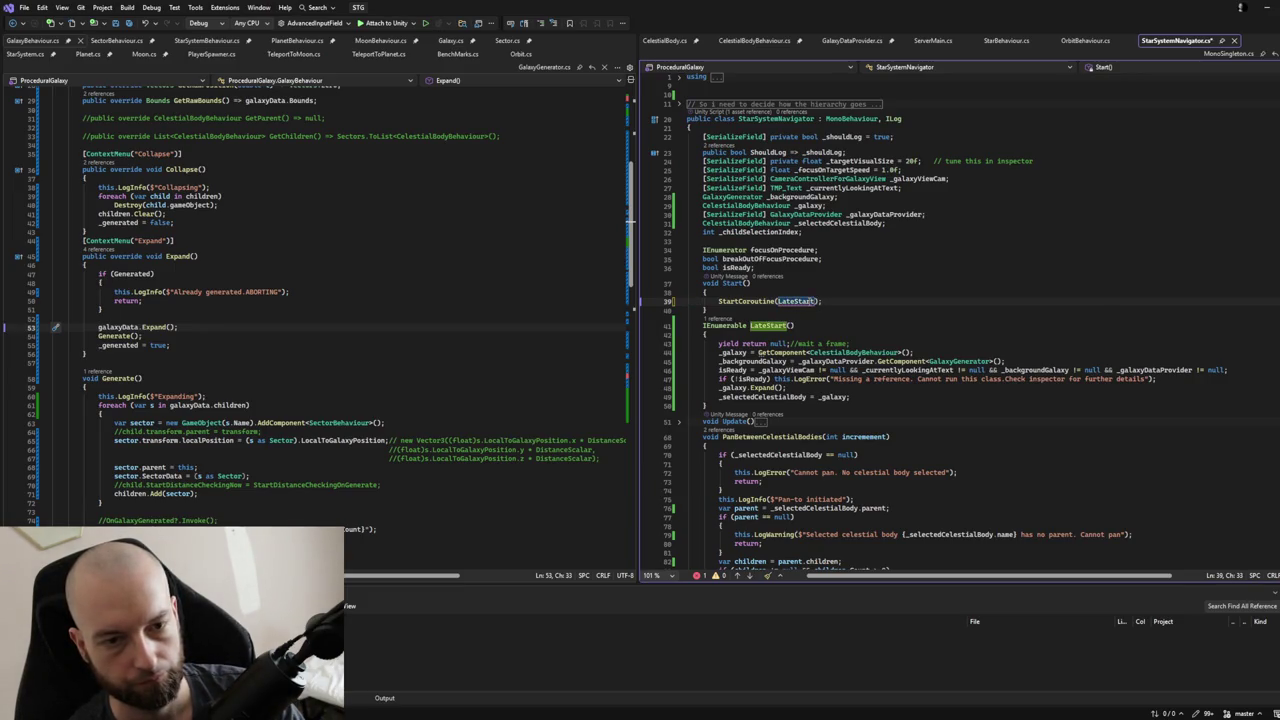
type("()")
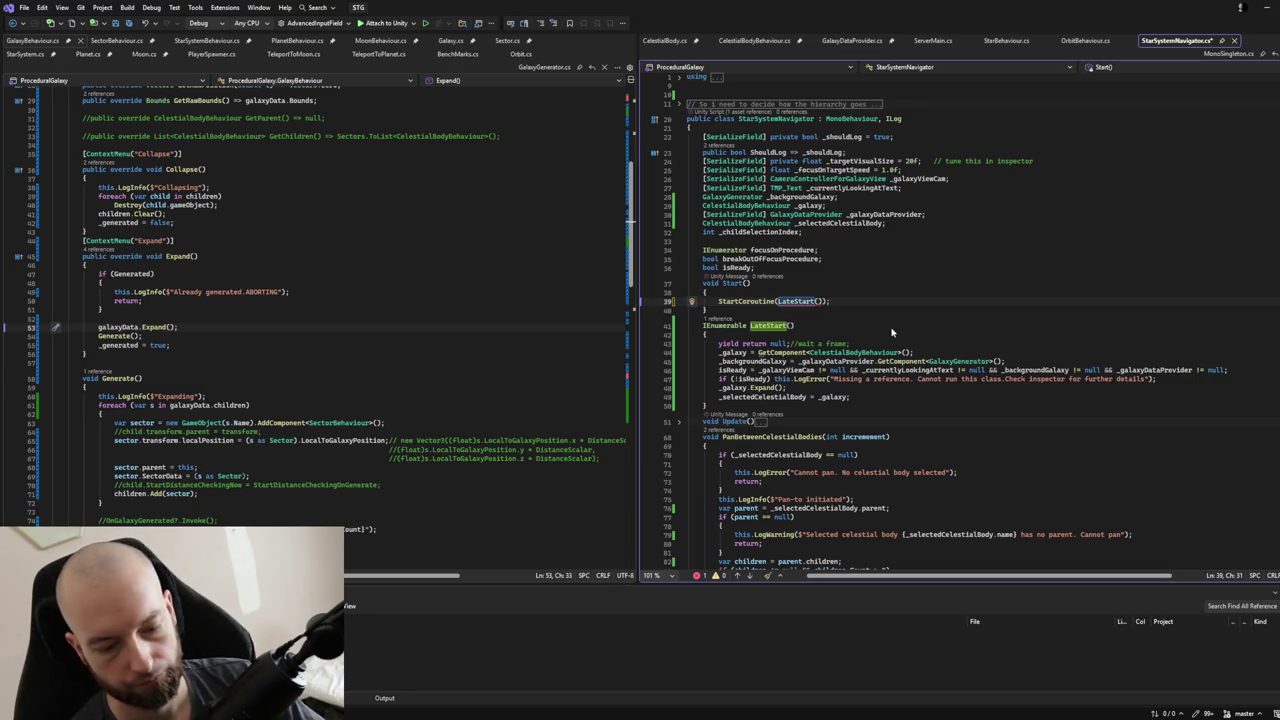
left_click(892, 327)
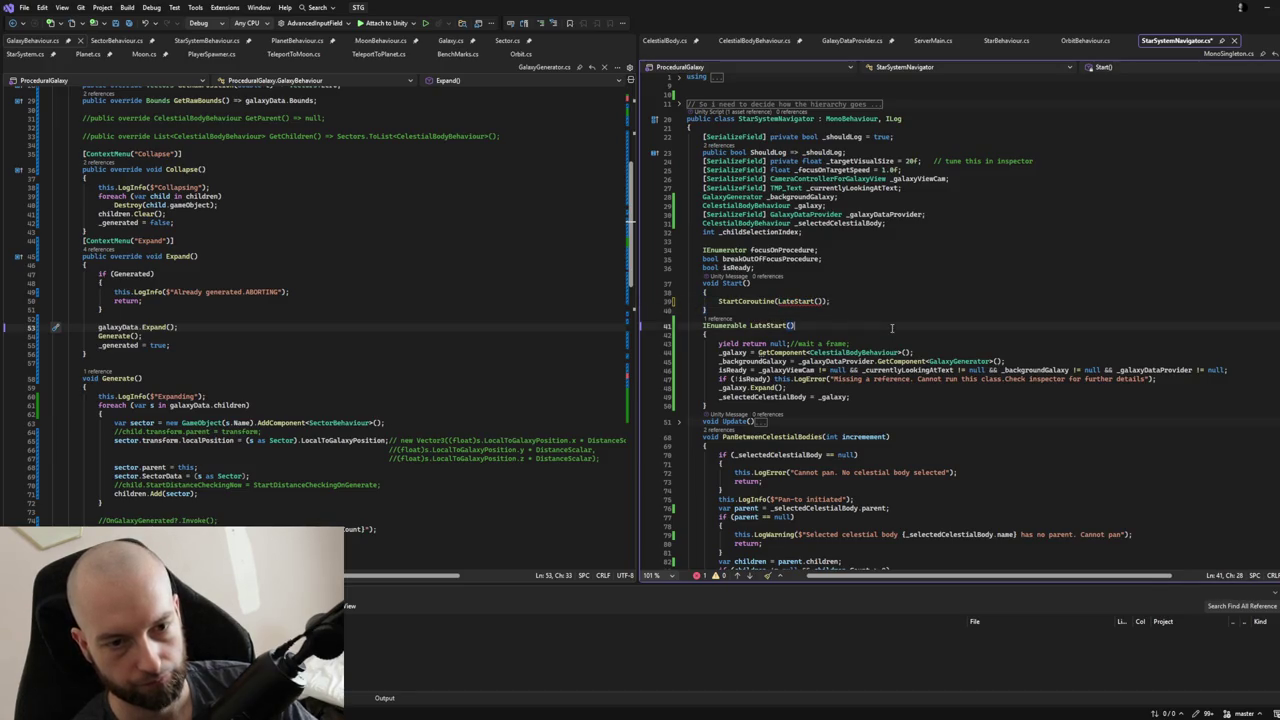
key("BackSpace")
key("BackSpace")
key("BackSpace")
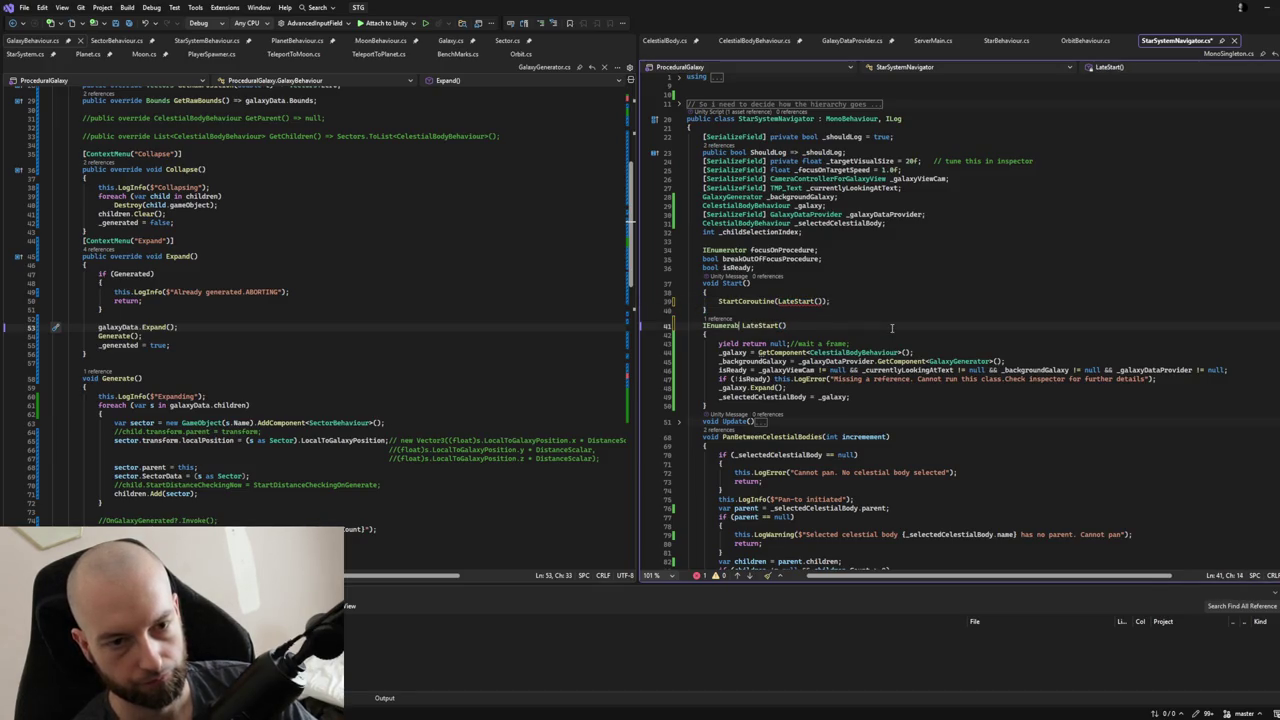
type("tor")
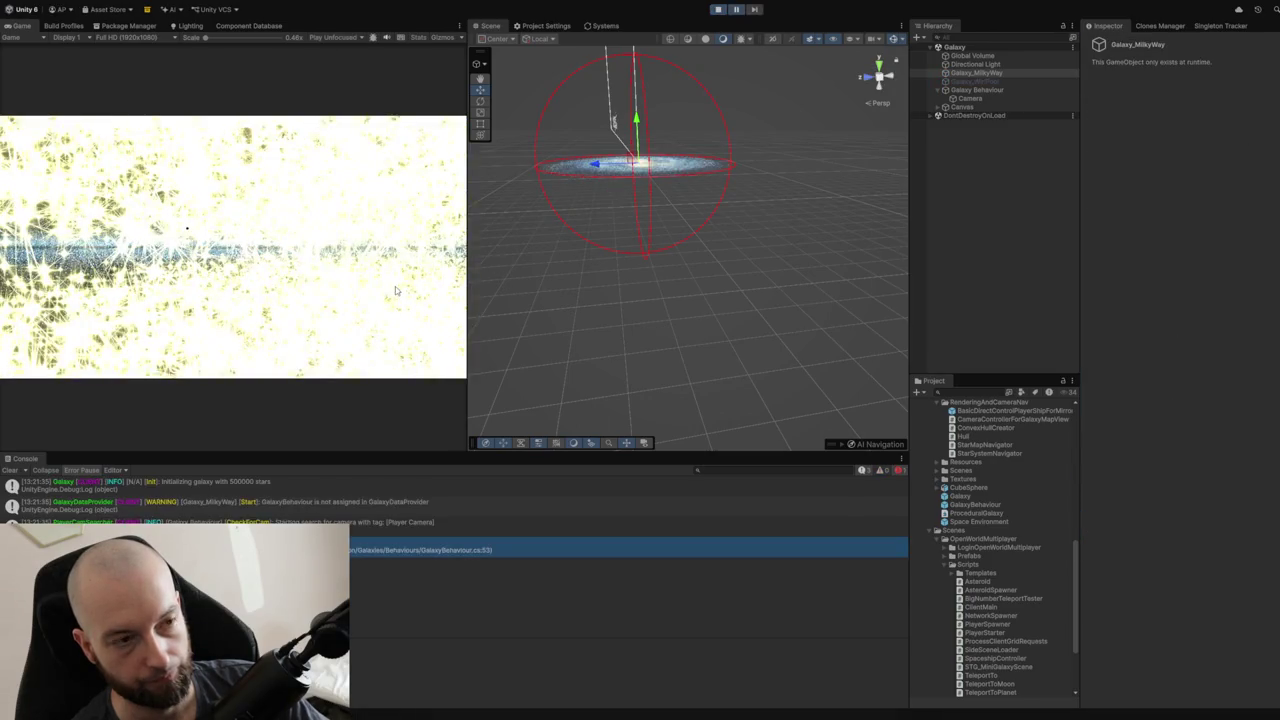
Select the GalaxyBehaviour not-assigned warning and open its GalaxyBehaviour.cs:53 stack-trace link.
left_click(420, 549)
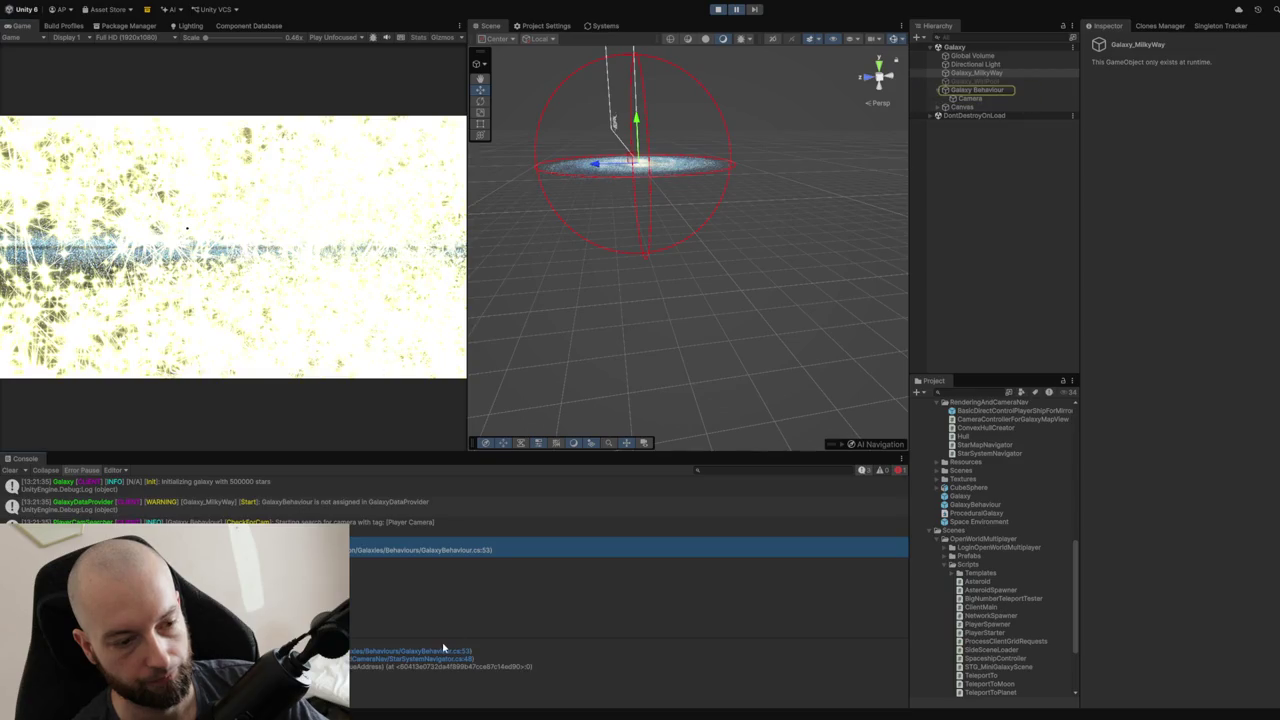
left_click(433, 652)
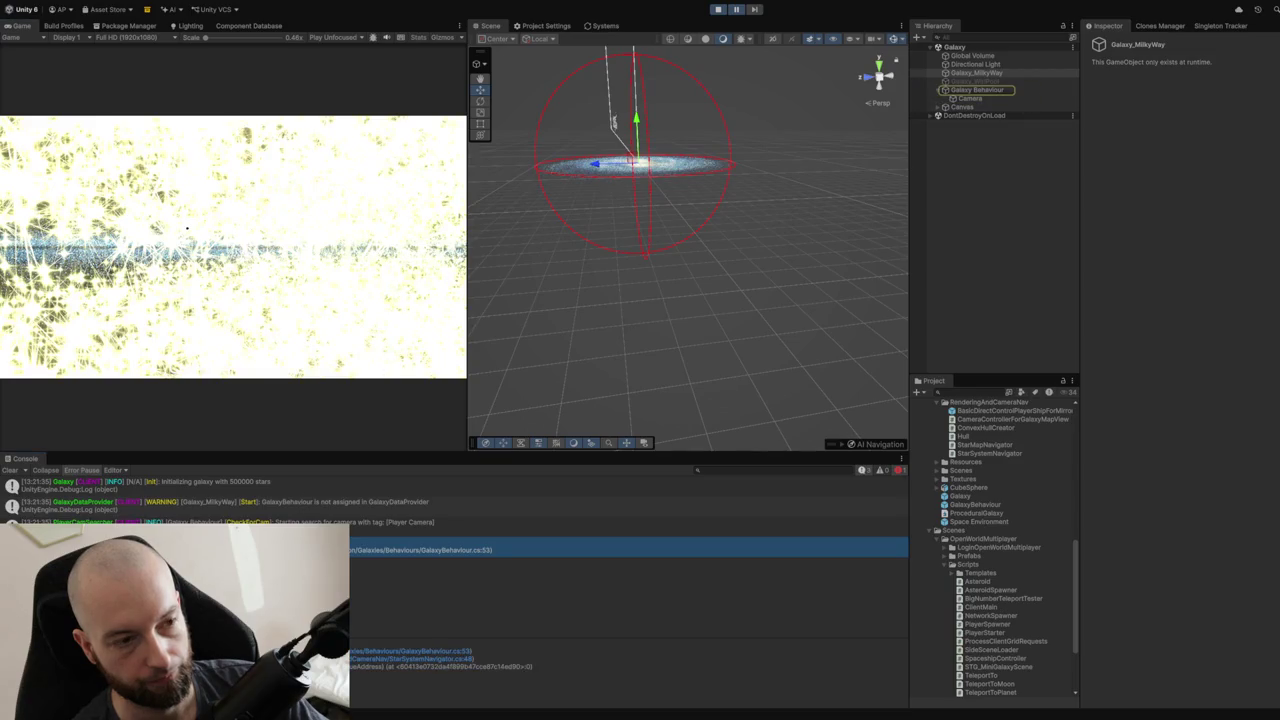
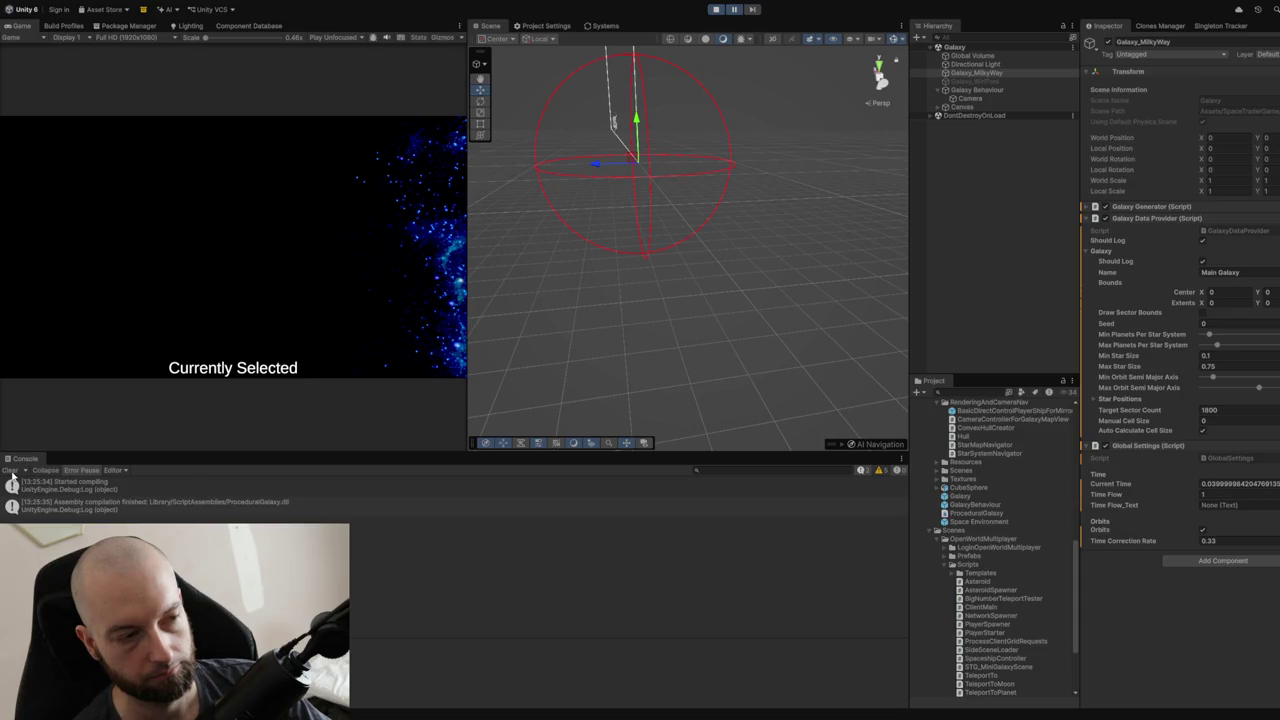
Clear the Console and restart play mode to rerun the galaxy test.
left_click(11, 471)
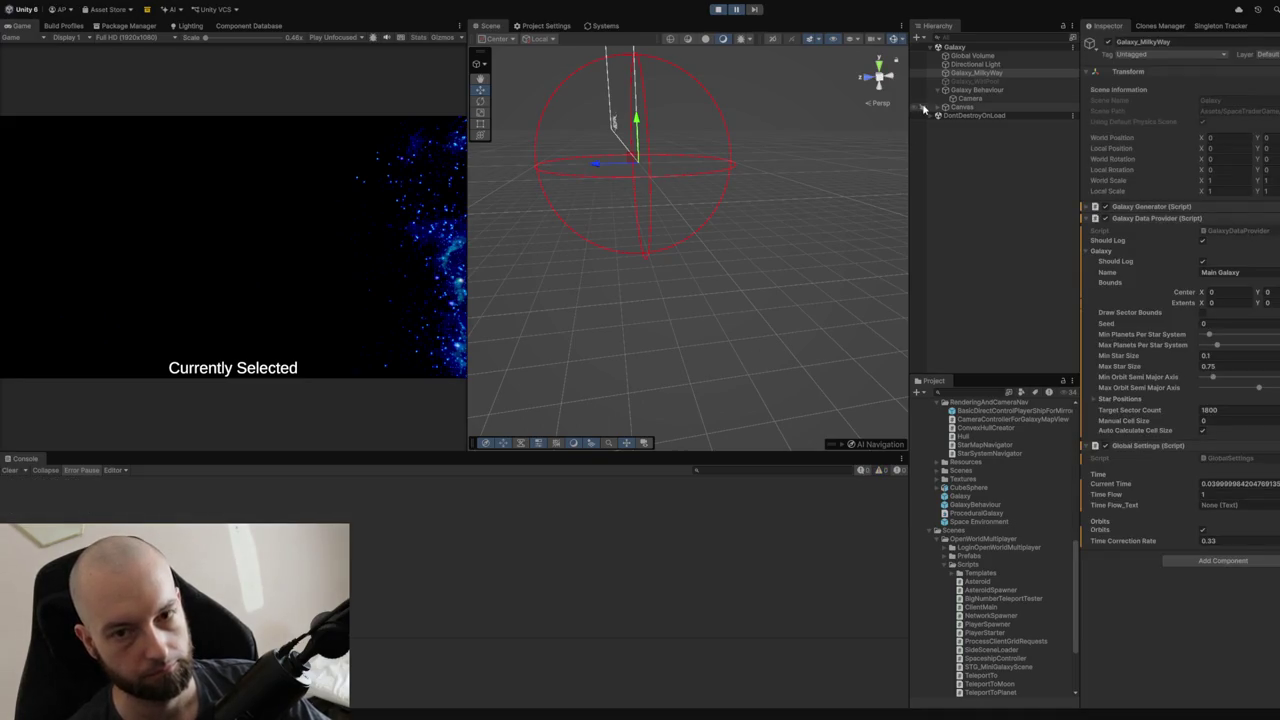
left_click(717, 10)
left_click(717, 10)
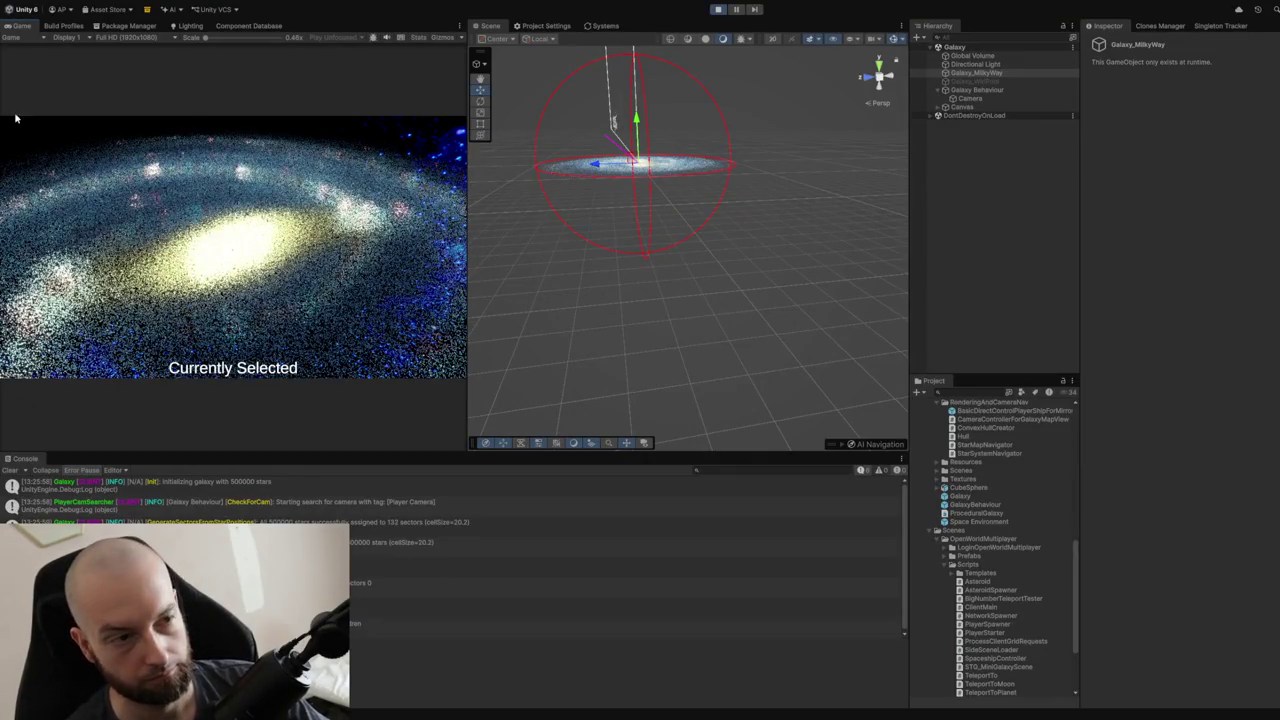
Tilt the galaxy camera to a lower edge-on angle, check a log's stack trace, and restart play mode.
left_click_drag(225, 265, 222, 188)
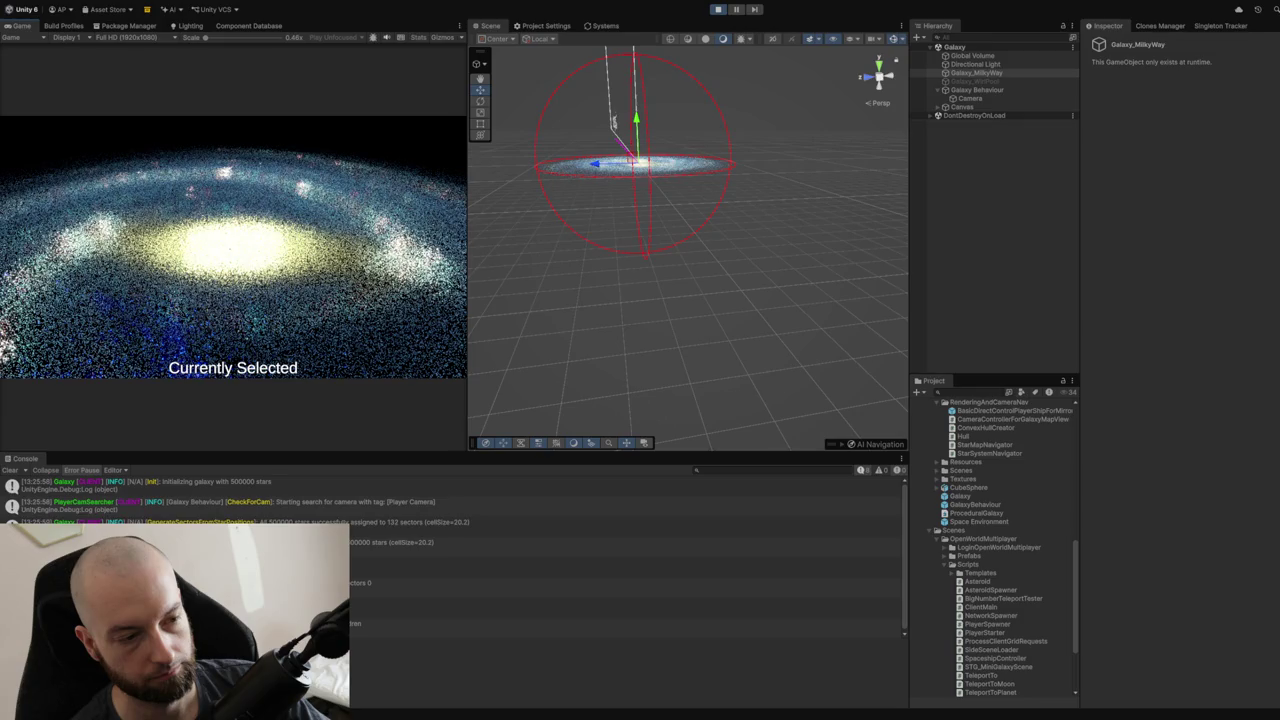
left_click(600, 628)
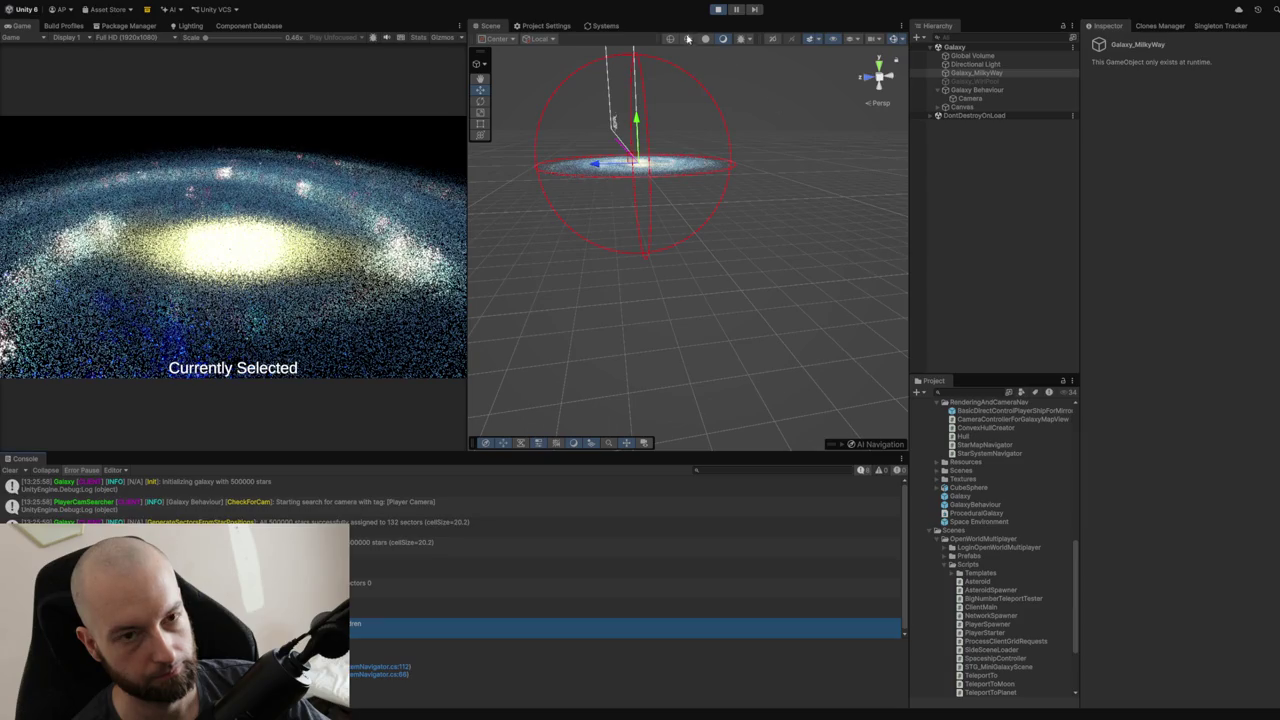
left_click(716, 9)
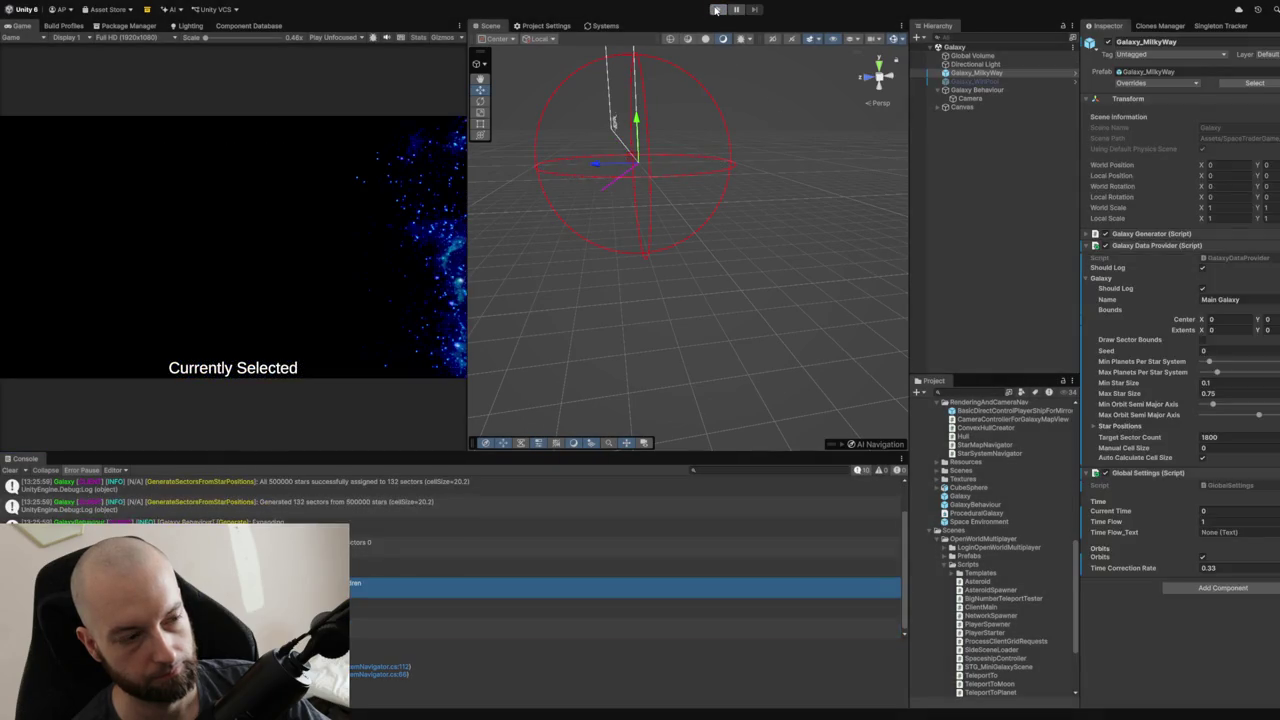
Re-enter play mode so the galaxy regenerates as a washed-out white star field, then stop it.
left_click(716, 9)
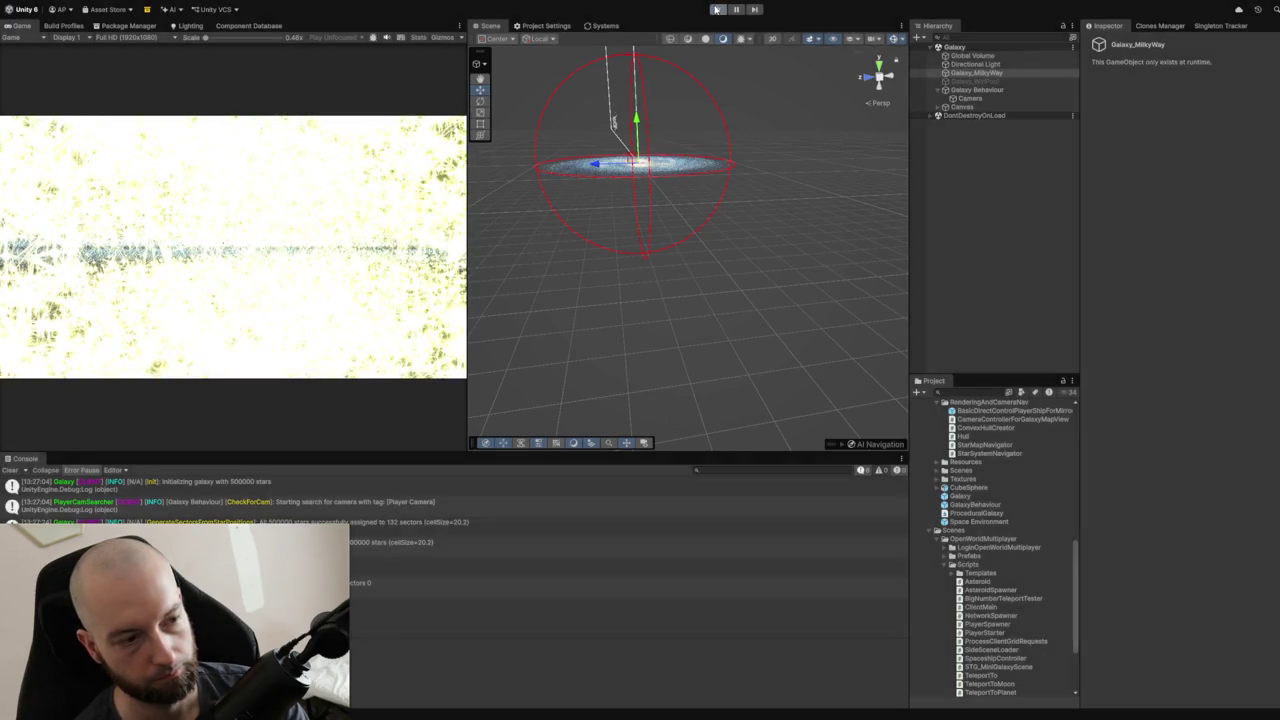
left_click(716, 9)
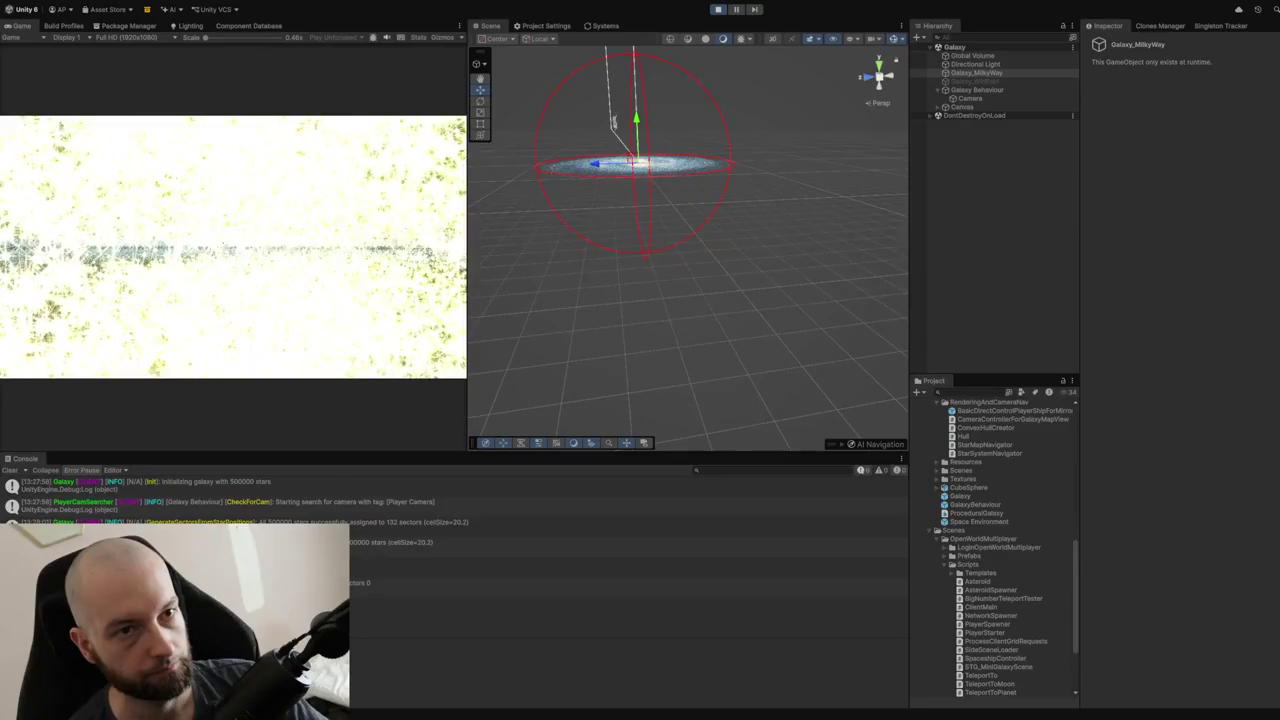
Exit play mode, revealing the CS1061 'StarIndices' error in Galaxy.cs.
left_click(718, 9)
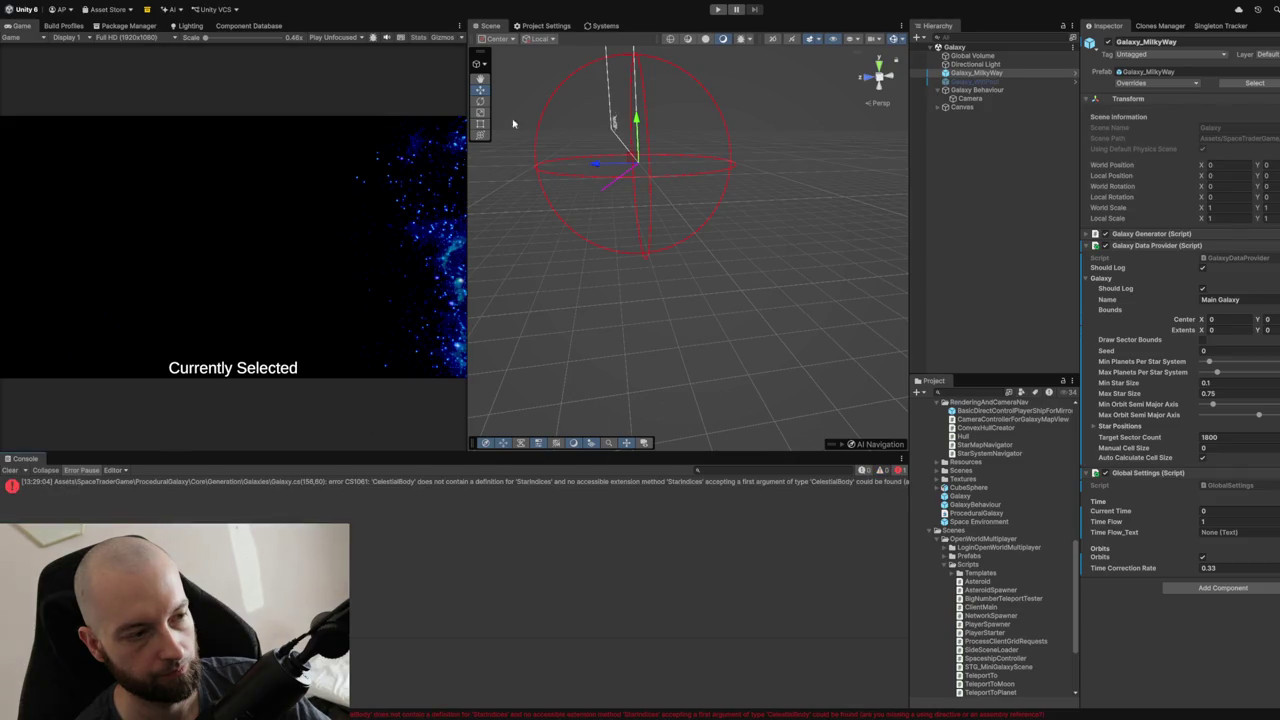
Read the full CS1061 error in the Console, then run the scene to generate the galaxy.
left_click(317, 494)
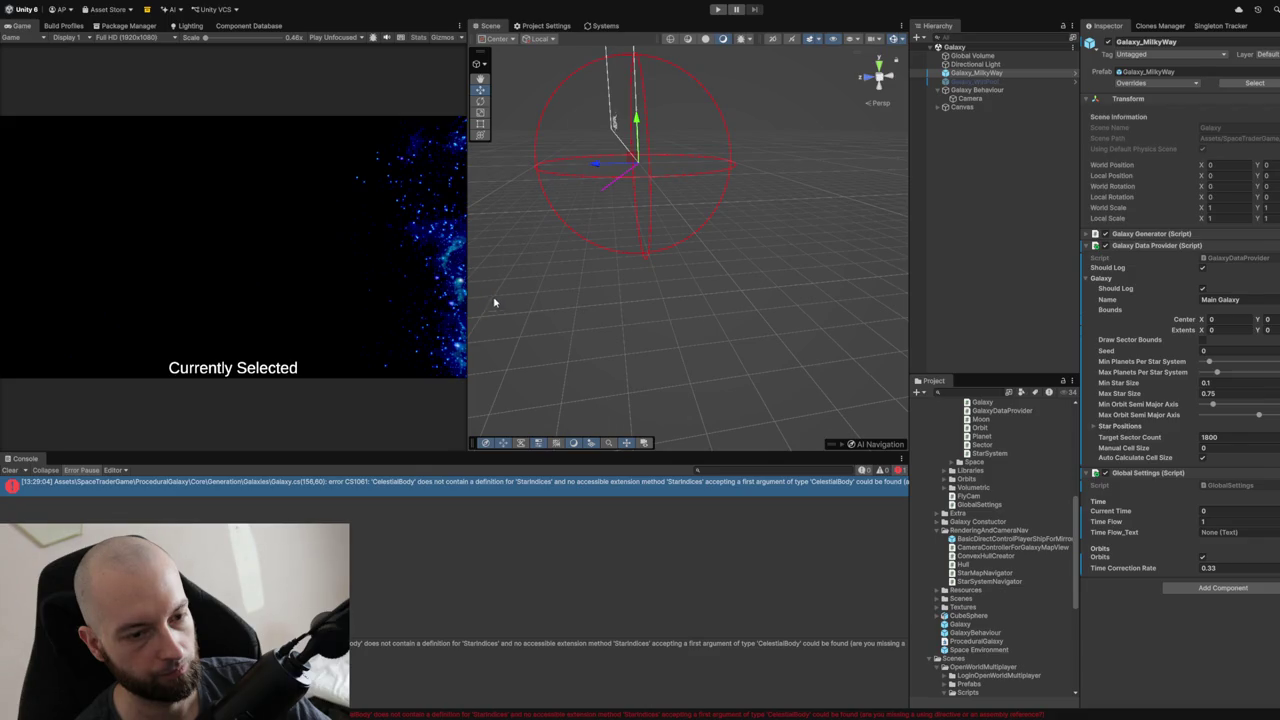
left_click(718, 9)
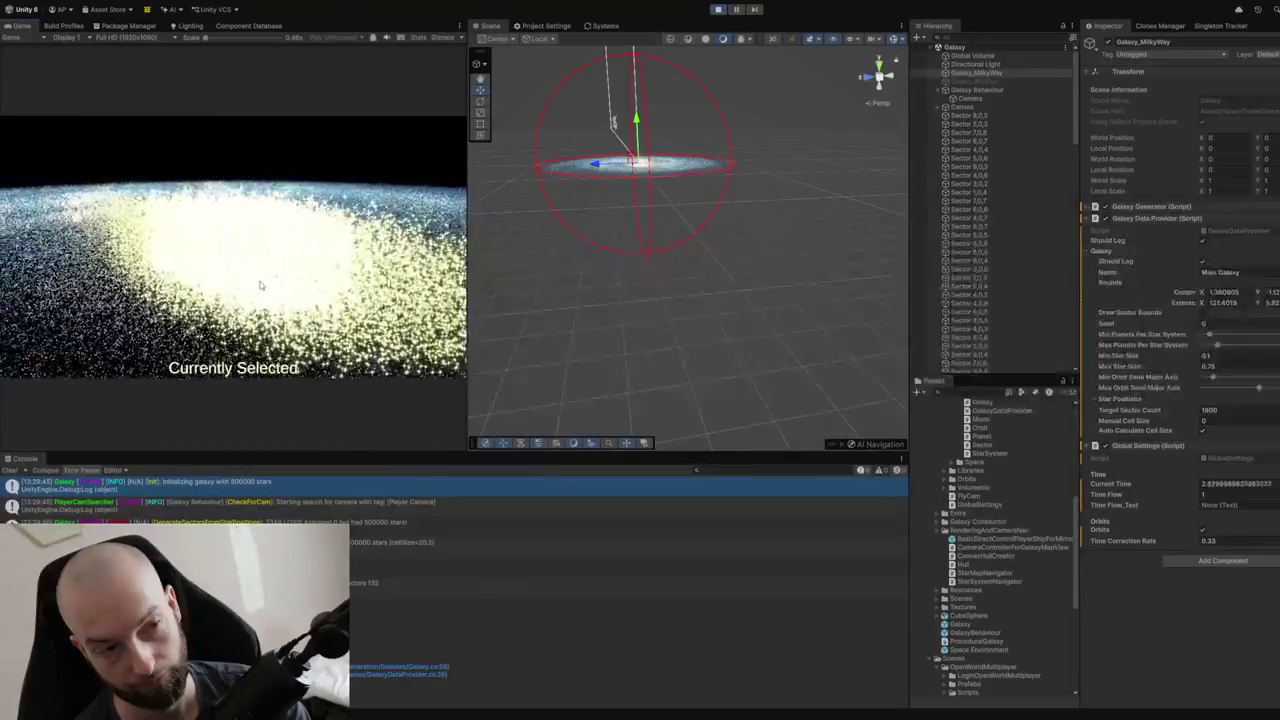
Zoom into Sector 8,0,5, enable Gizmos, and zoom into the Minoris Hemakan L star system.
left_click(306, 289)
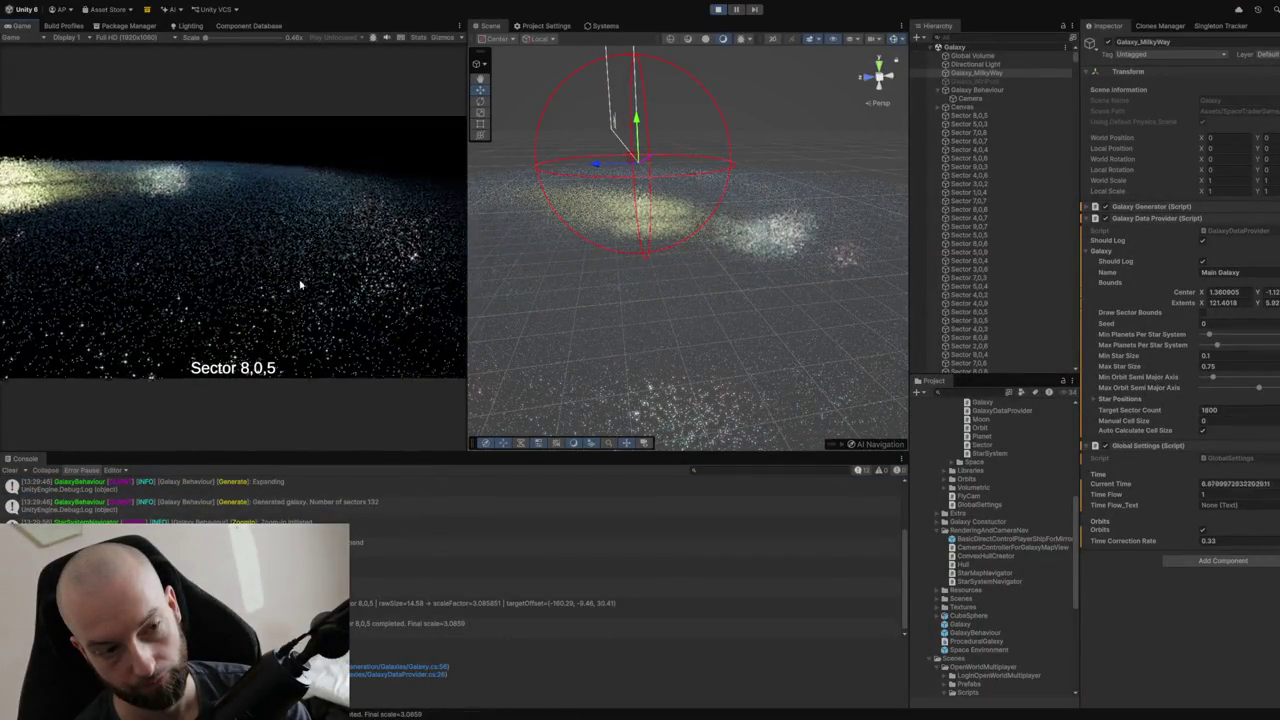
left_click(442, 37)
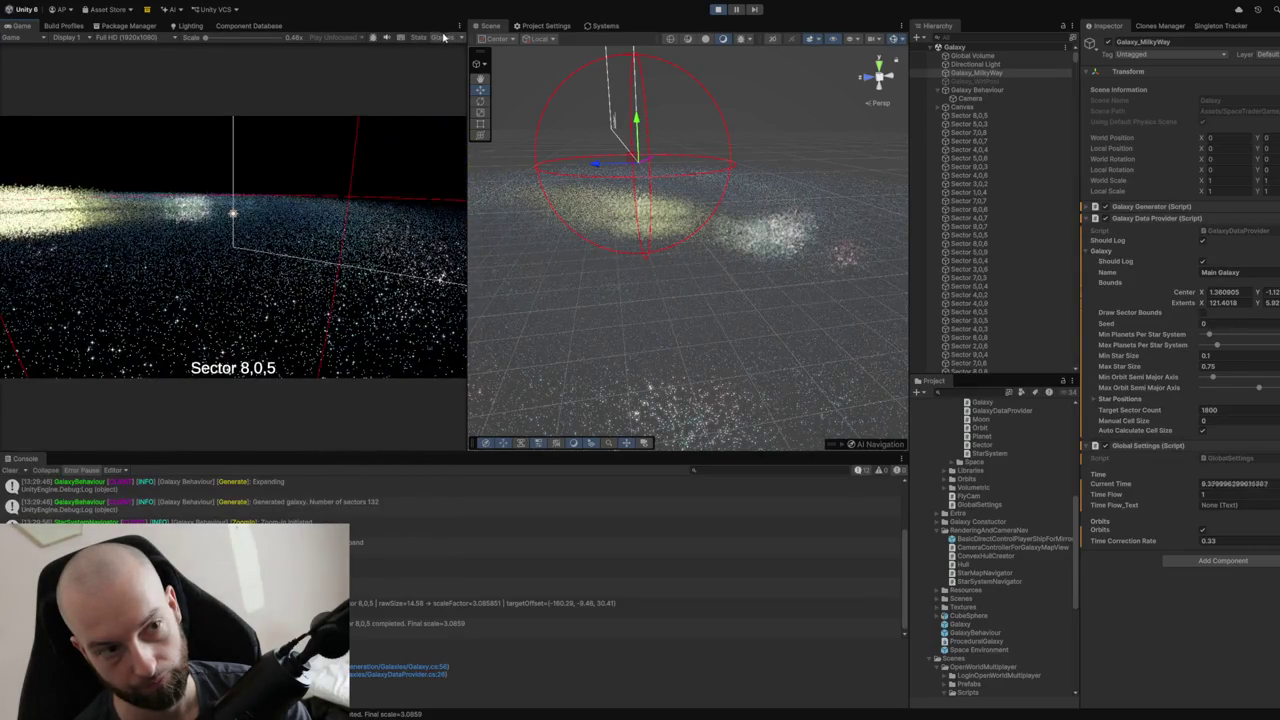
left_click(295, 221)
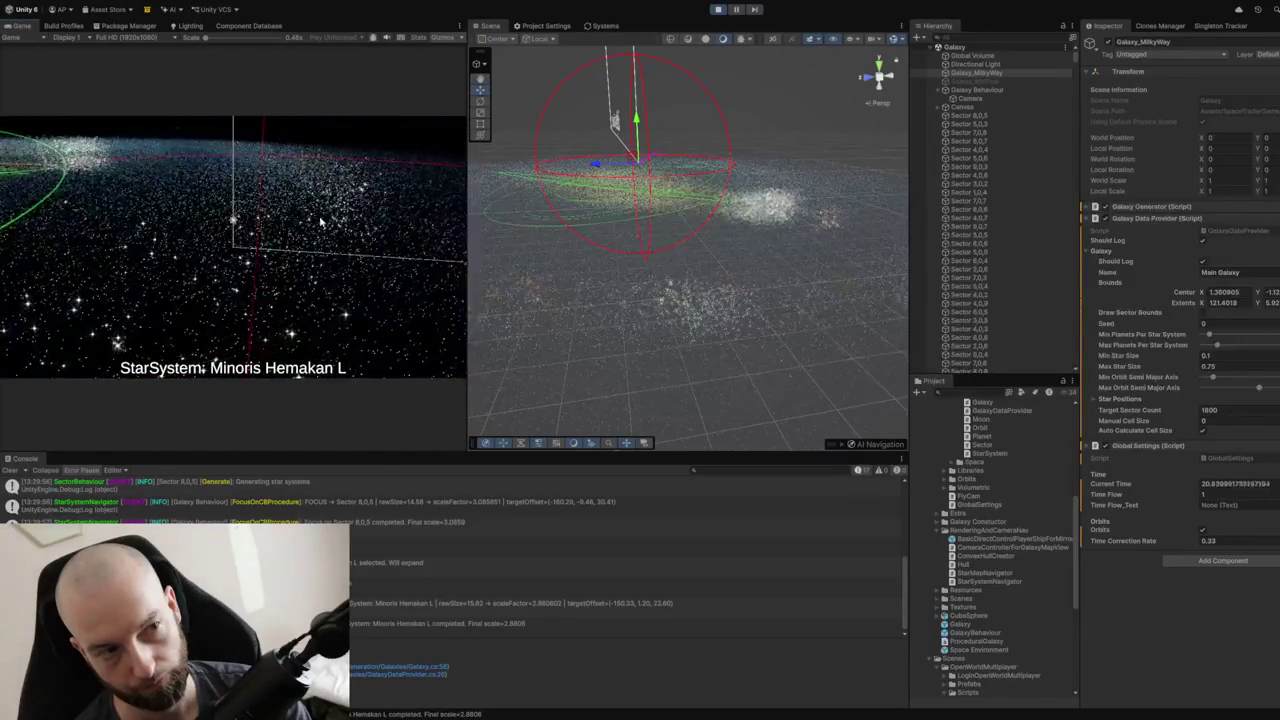
Orbit the Scene view down onto the galaxy disc, bring the camera close, and select Galaxy Behaviour.
left_click_drag(588, 180, 636, 332)
scroll(612, 332, "up", 3)
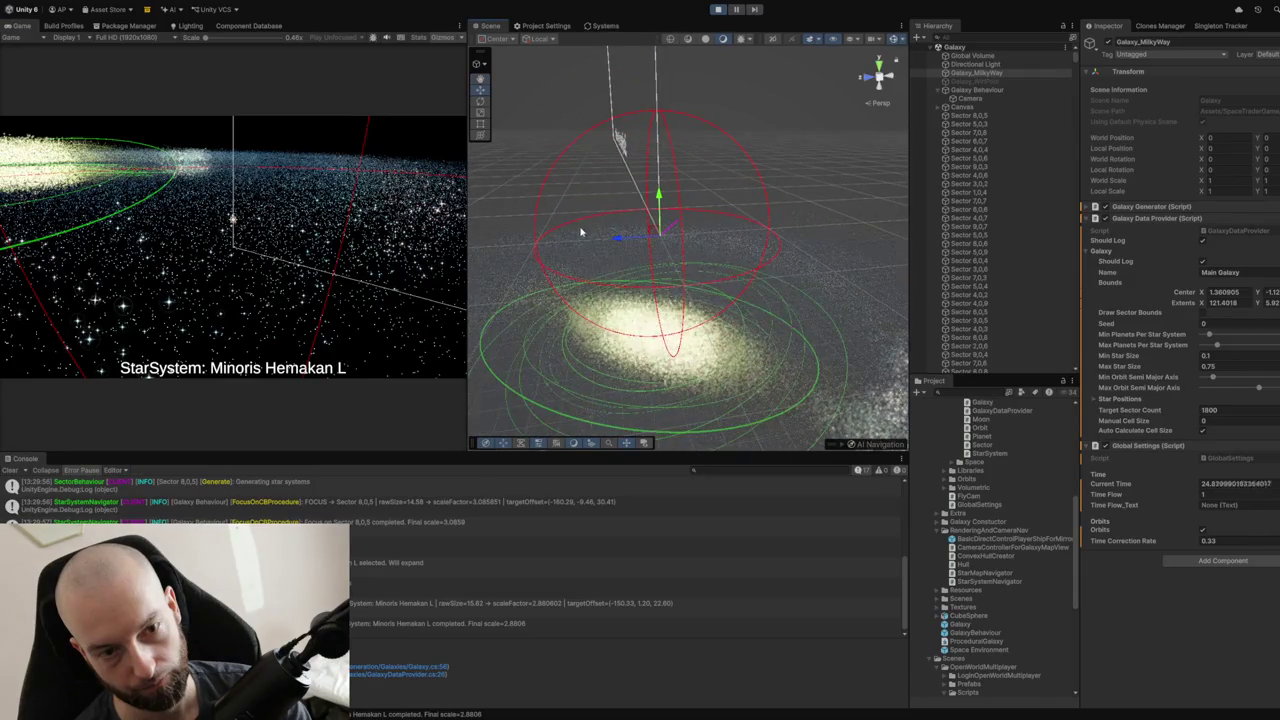
left_click_drag(580, 232, 589, 258)
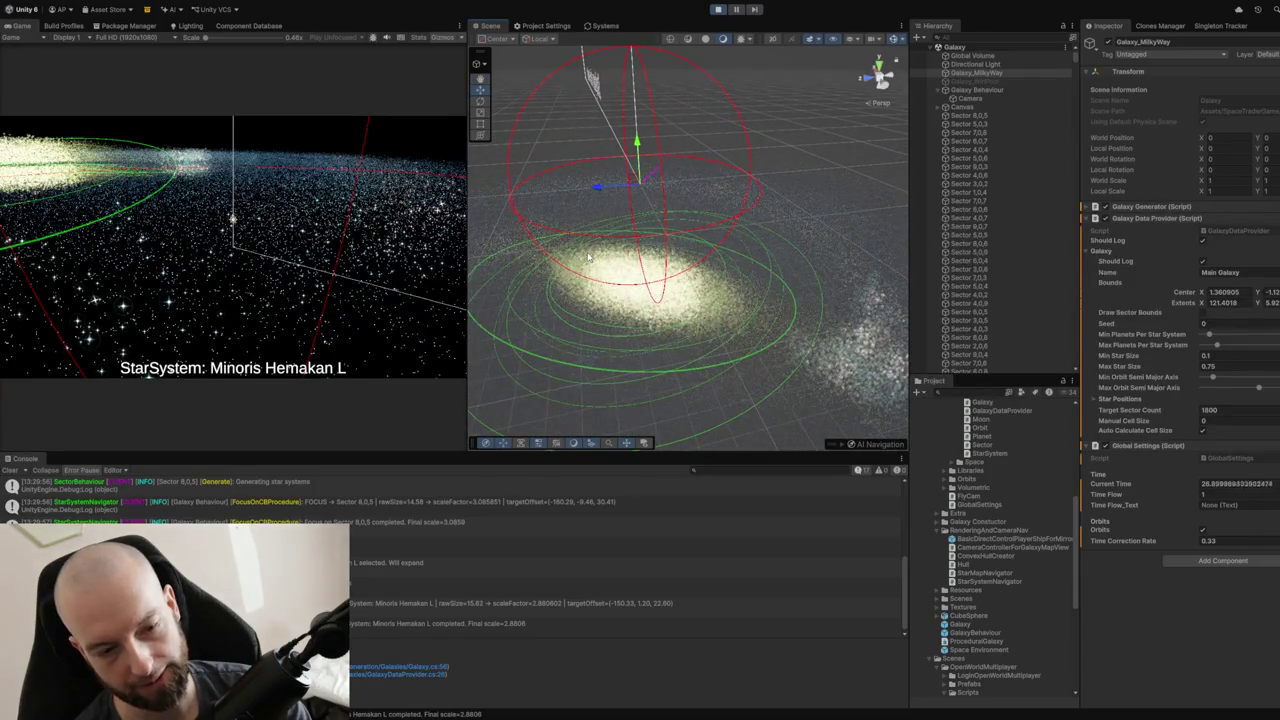
left_click(285, 234)
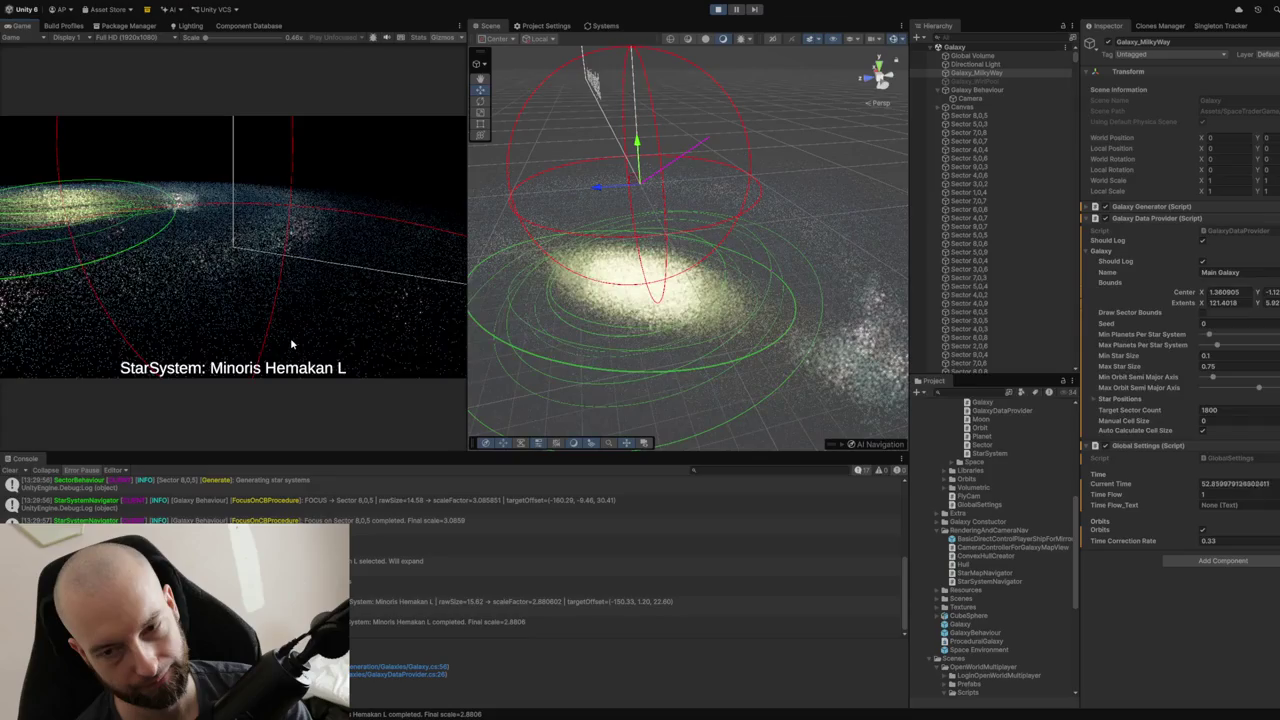
left_click(980, 91)
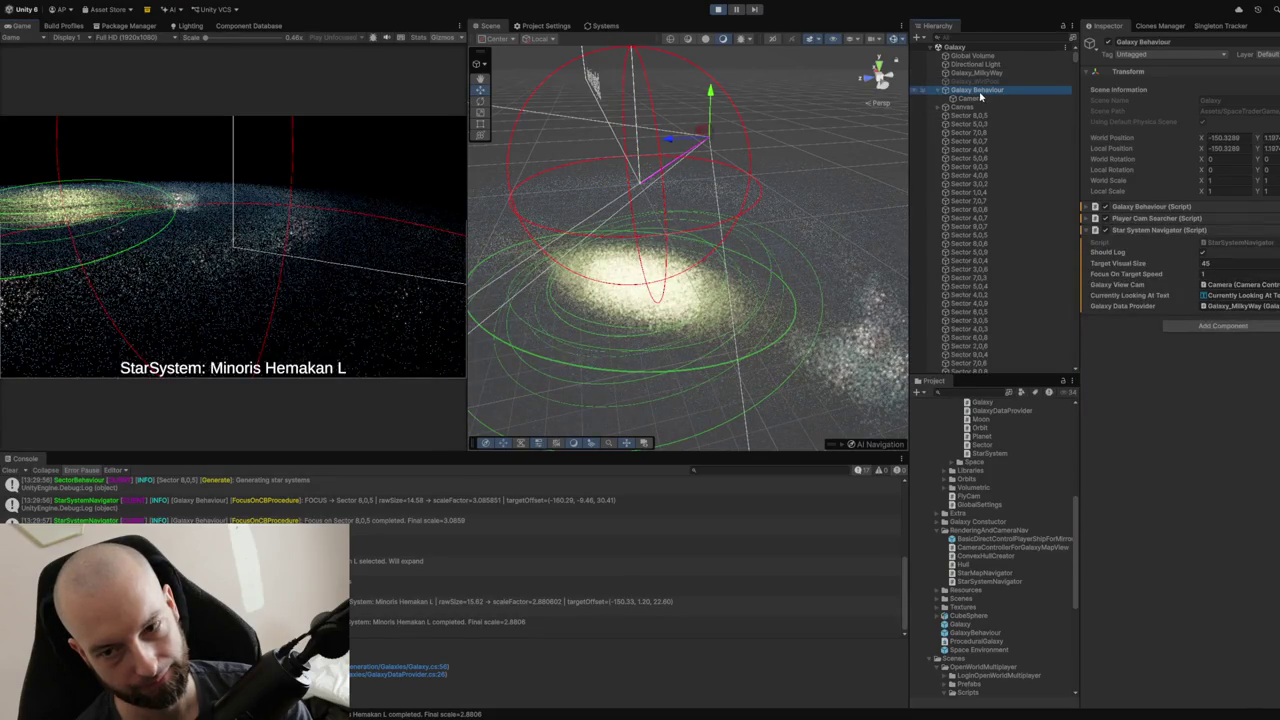
Move to a star close-up, deselect Galaxy Behaviour, stop play mode and clear the Console.
left_click(195, 268)
scroll(220, 240, "down", 10)
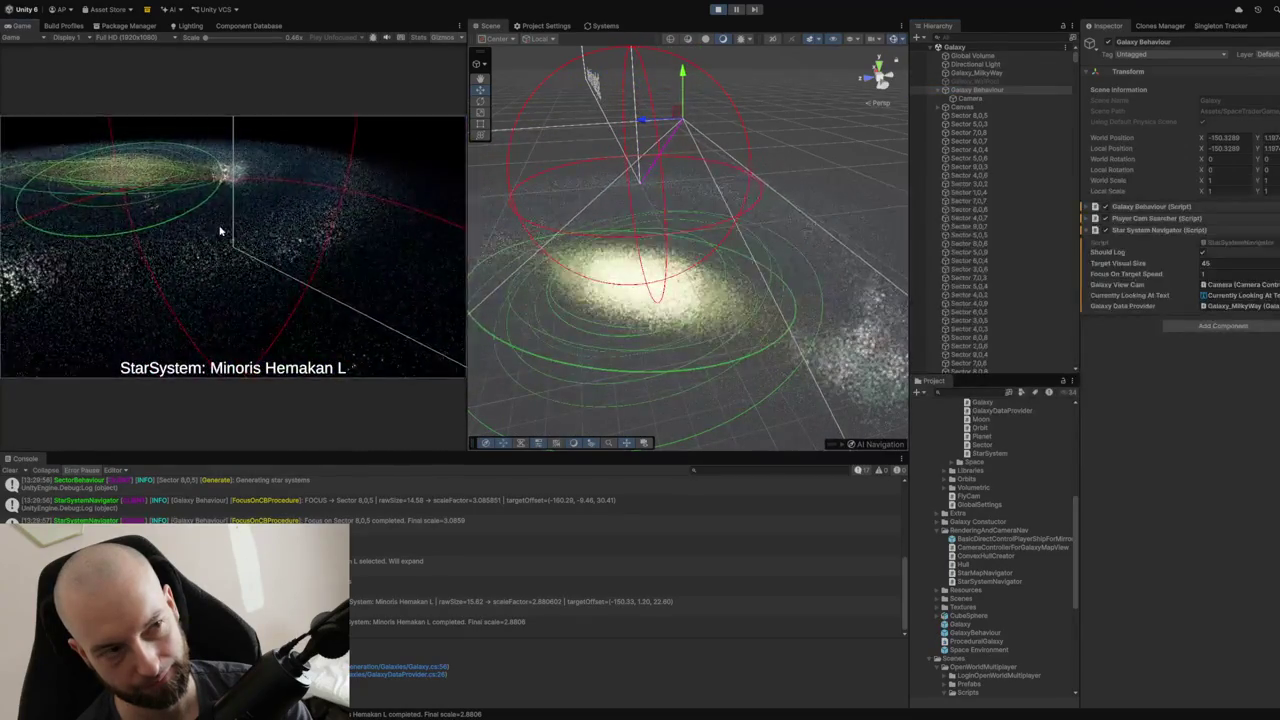
left_click(493, 161)
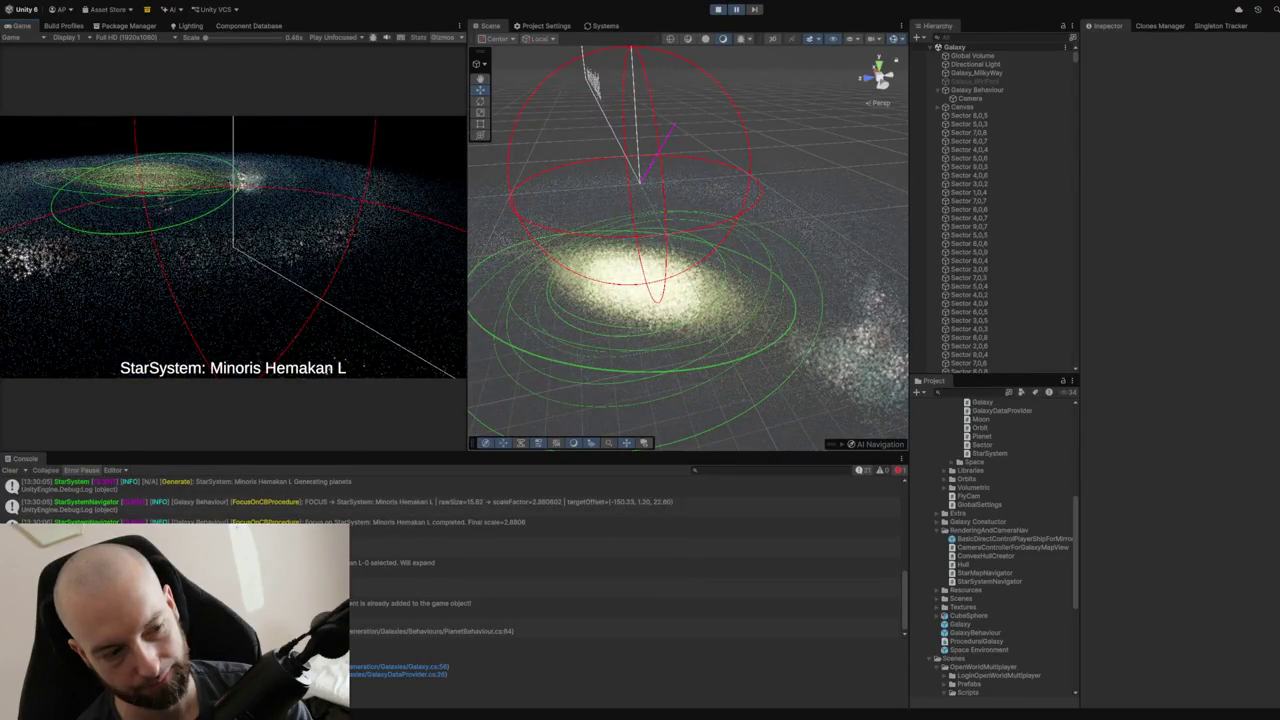
left_click(718, 12)
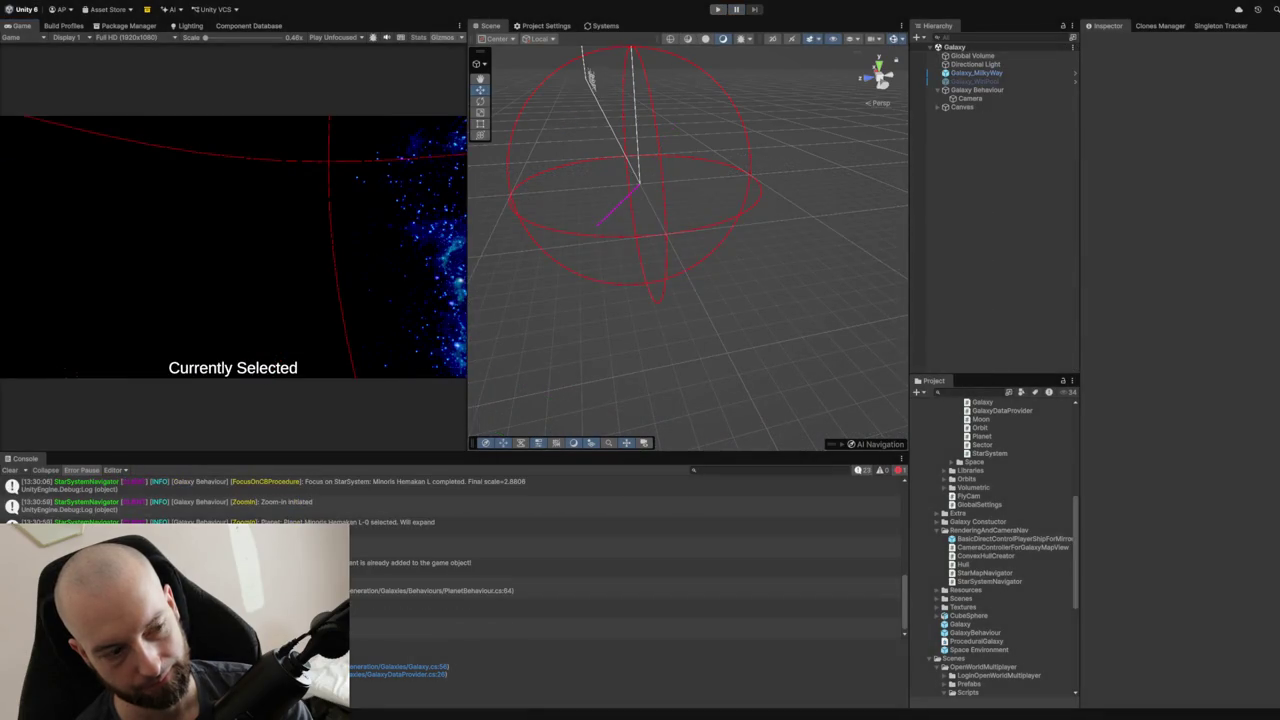
left_click(6, 474)
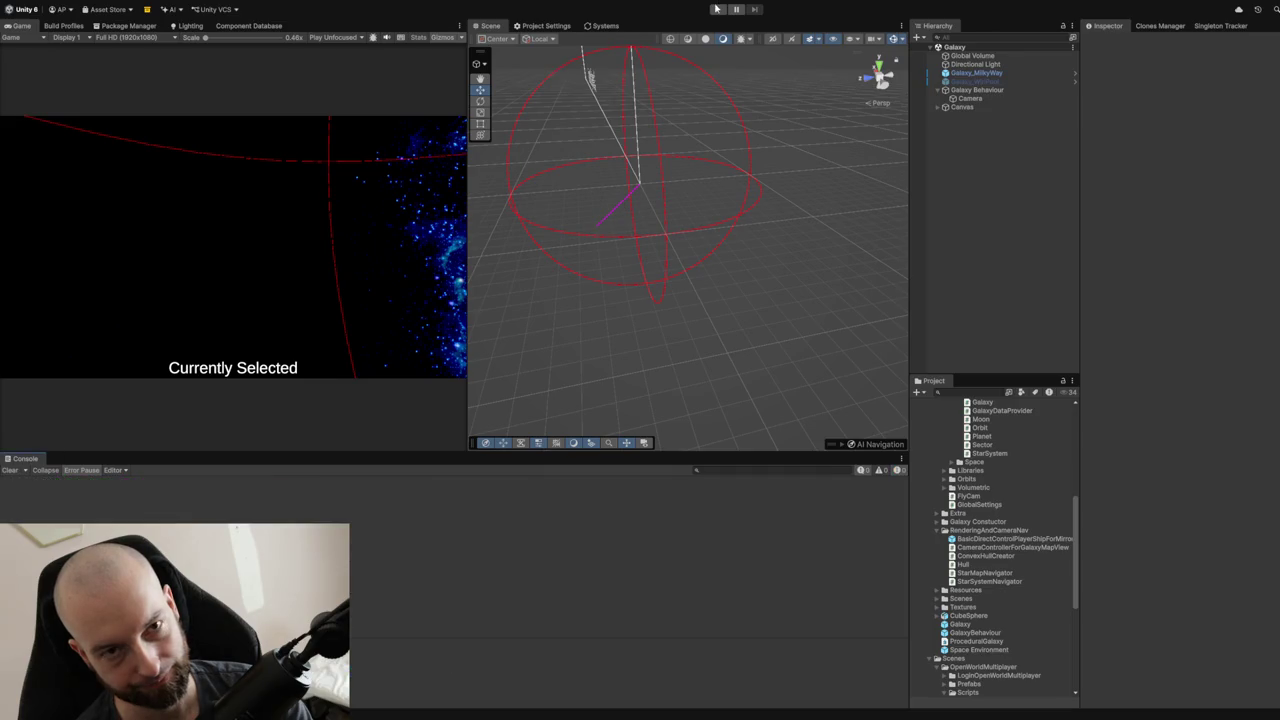
Run play mode so the galaxy regenerates and zooms to Sector 8,0,5, then select Galaxy_MilkyWay.
left_click(718, 9)
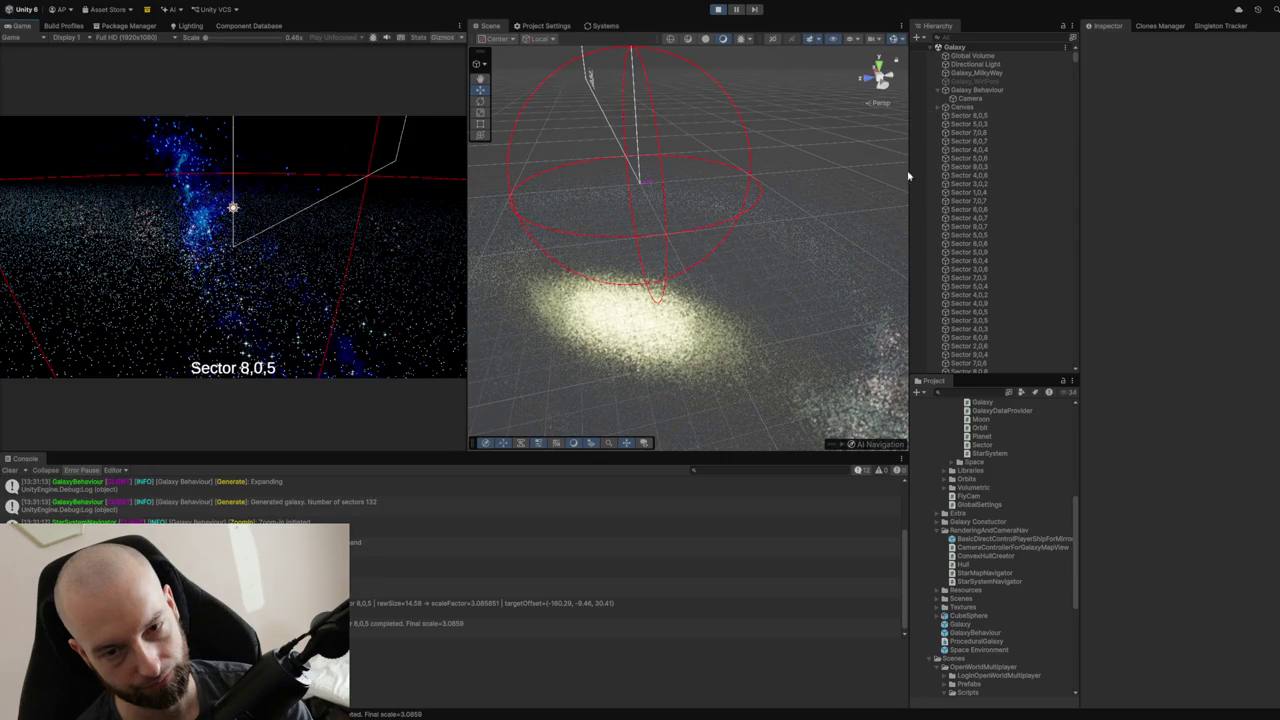
left_click(969, 74)
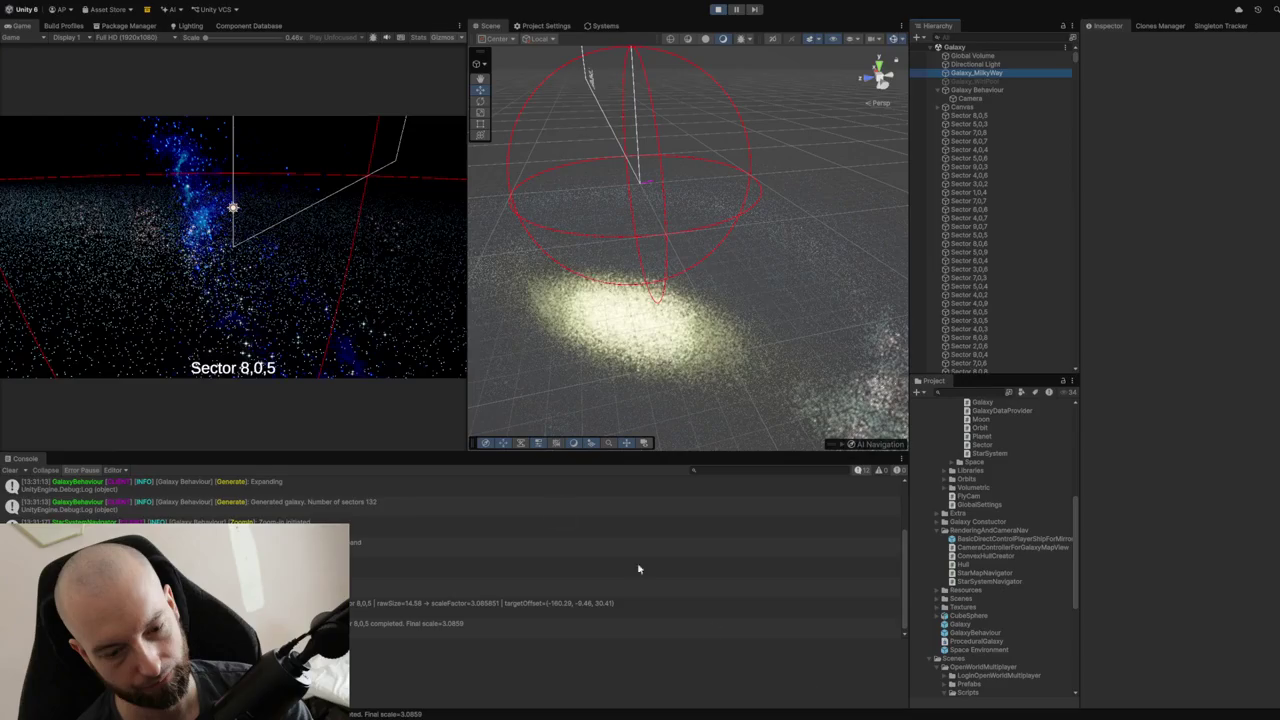
left_click(245, 328)
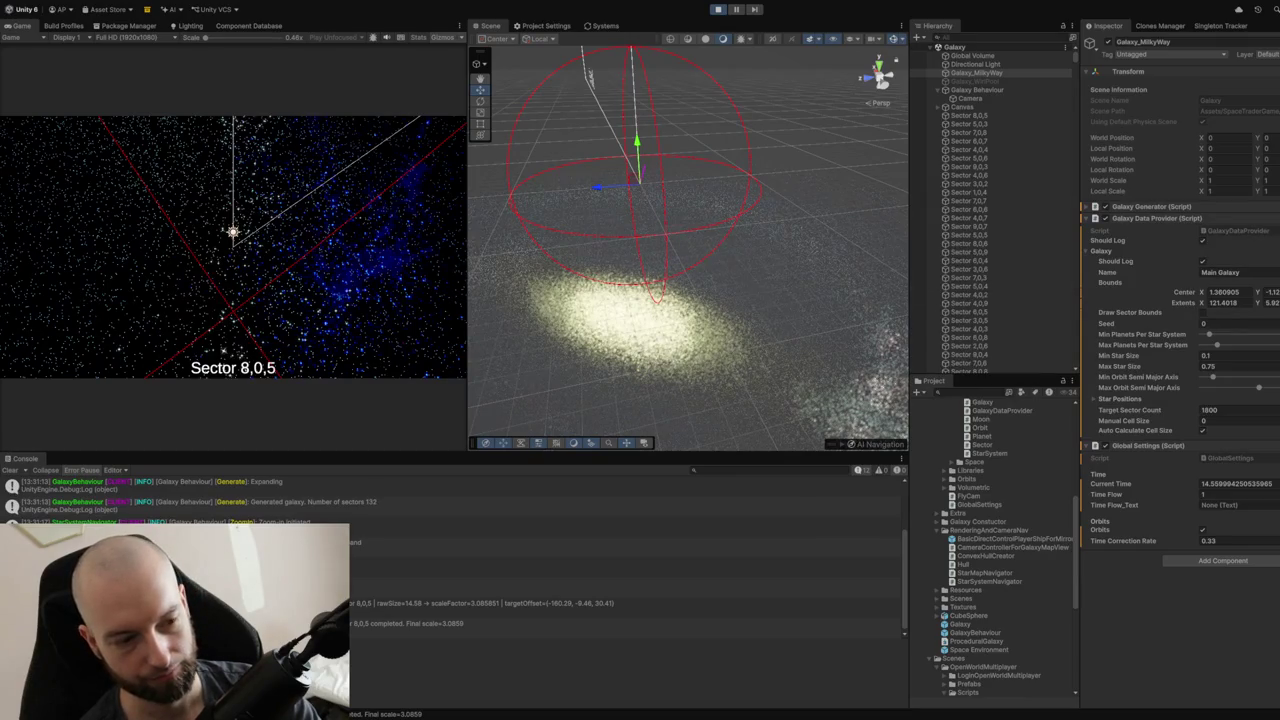
Tilt the camera low over Sector 8,0,5 and pick a star to open Minoris Hemakan L.
left_click_drag(306, 314, 260, 285)
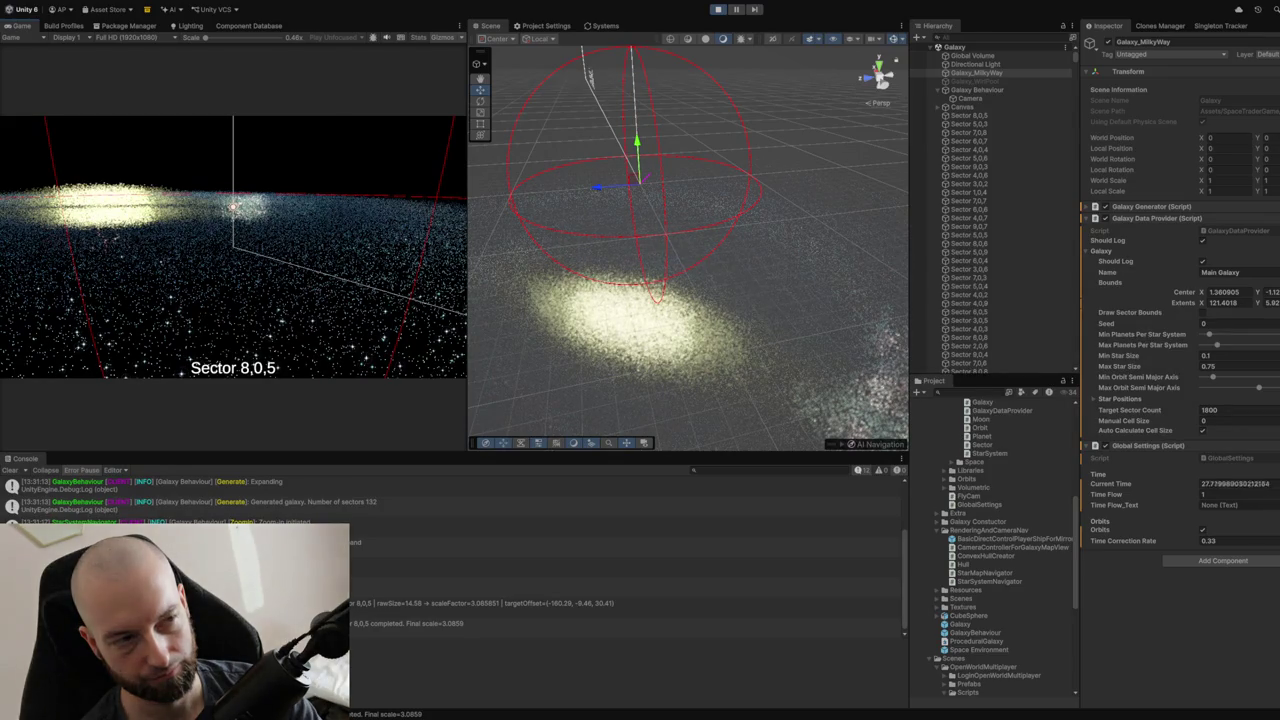
left_click(209, 338)
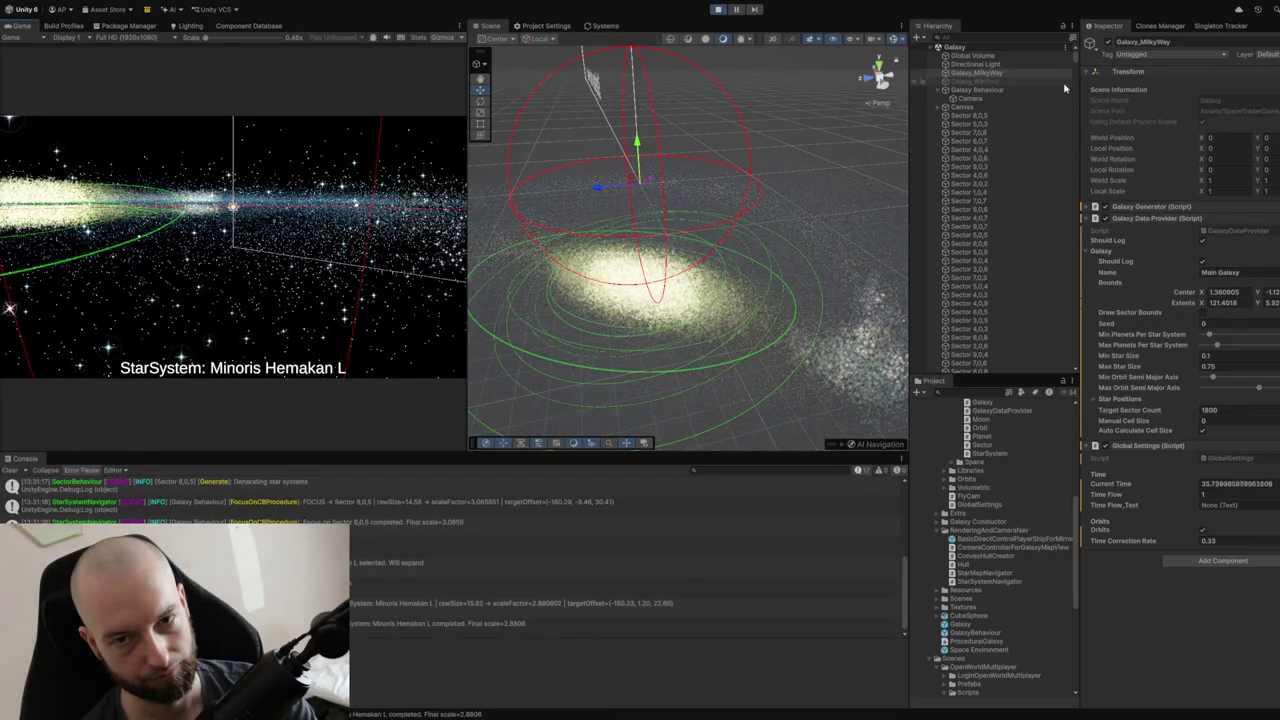
scroll(1076, 72, "down", 15)
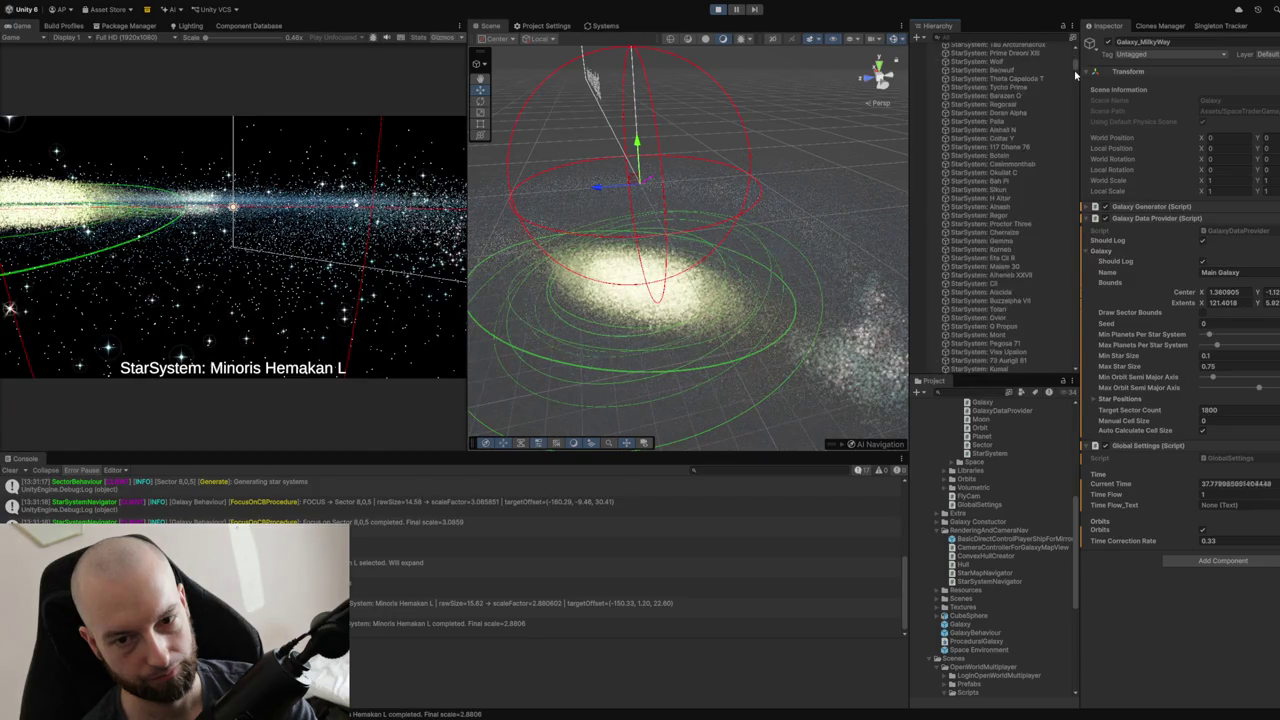
Expand StarSystem: Minoris Hemakan L in the Hierarchy and select its star object to inspect it.
scroll(1076, 72, "up", 10)
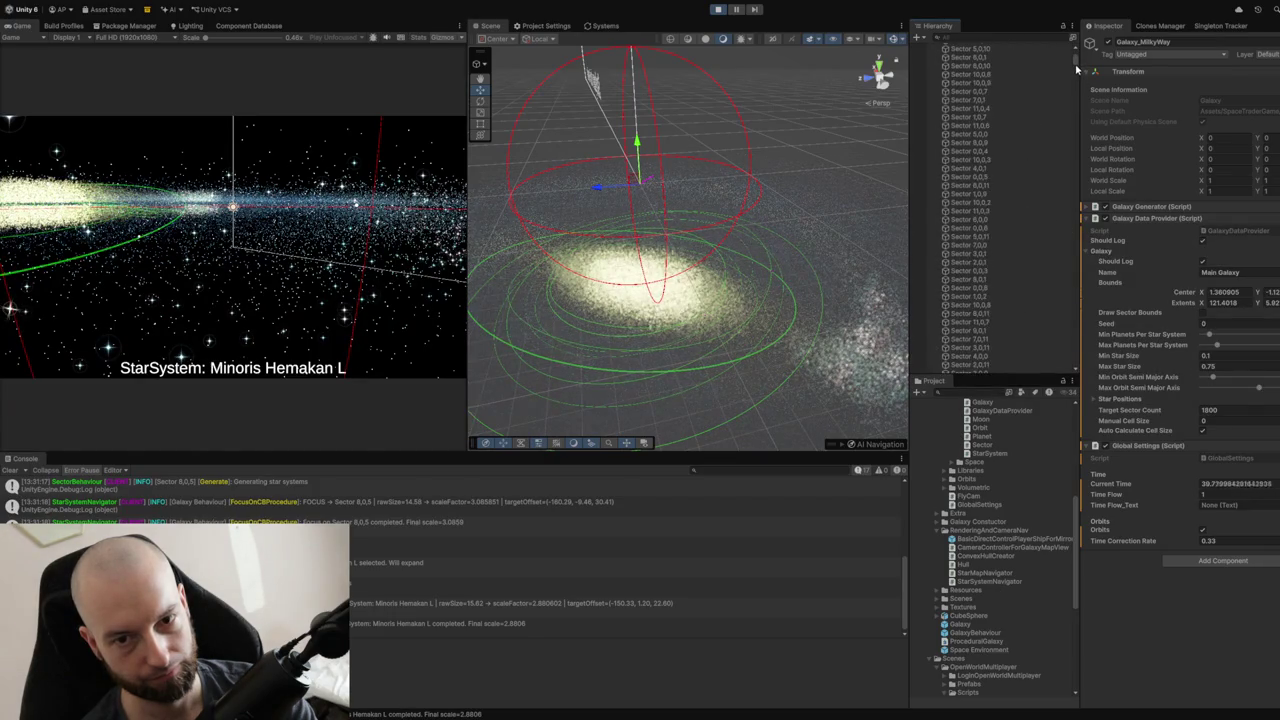
scroll(1021, 177, "down", 5)
left_click(946, 238)
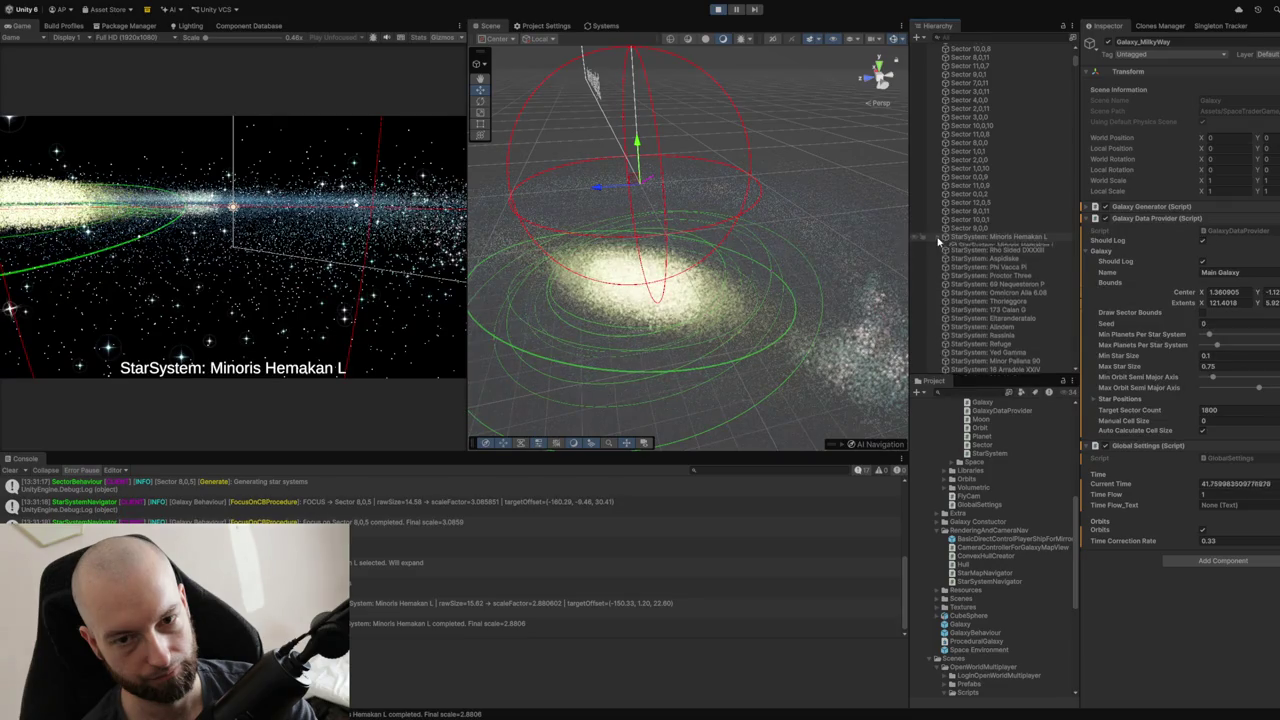
left_click(979, 248)
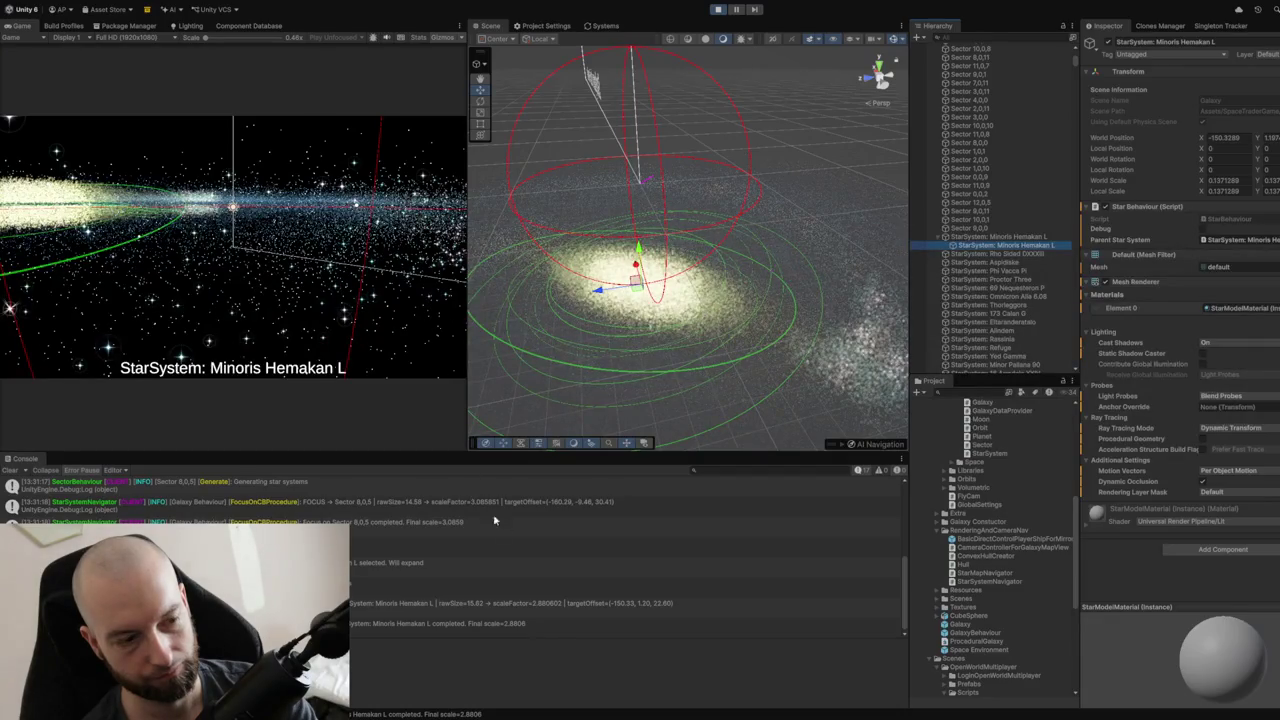
left_click(693, 469)
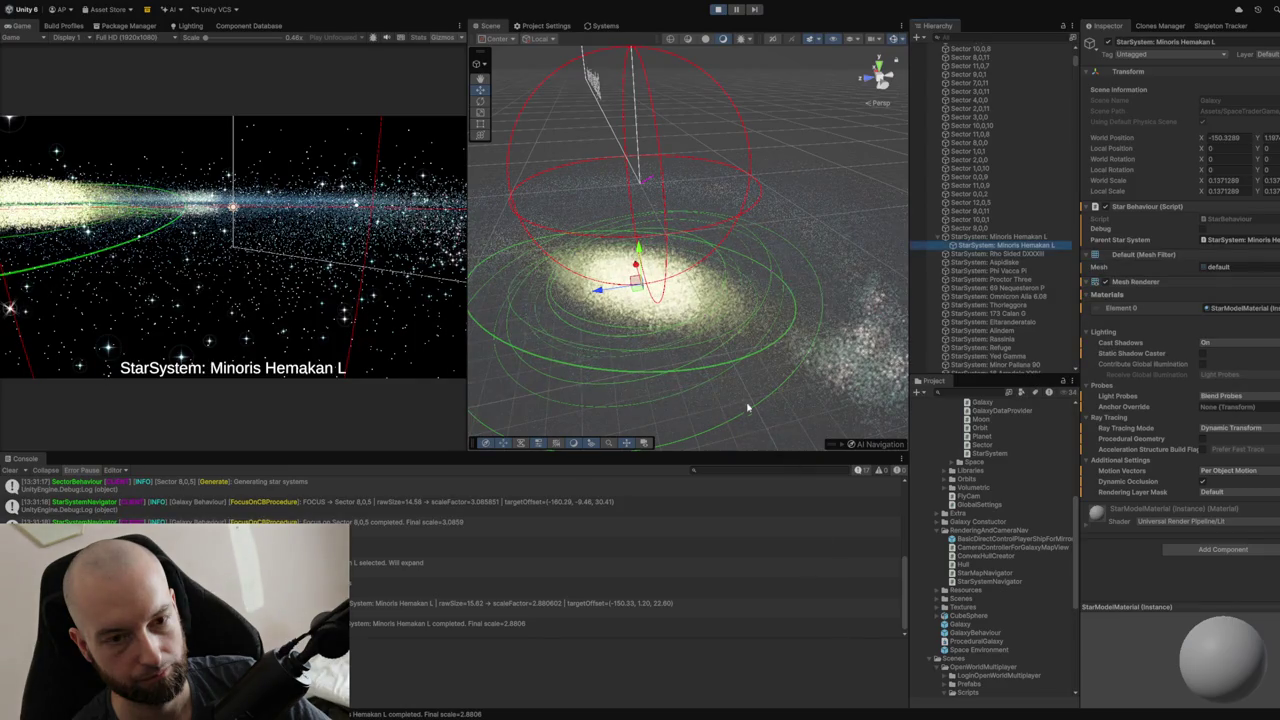
Frame the selected Minoris Hemakan L star in the Scene view using F.
key("f")
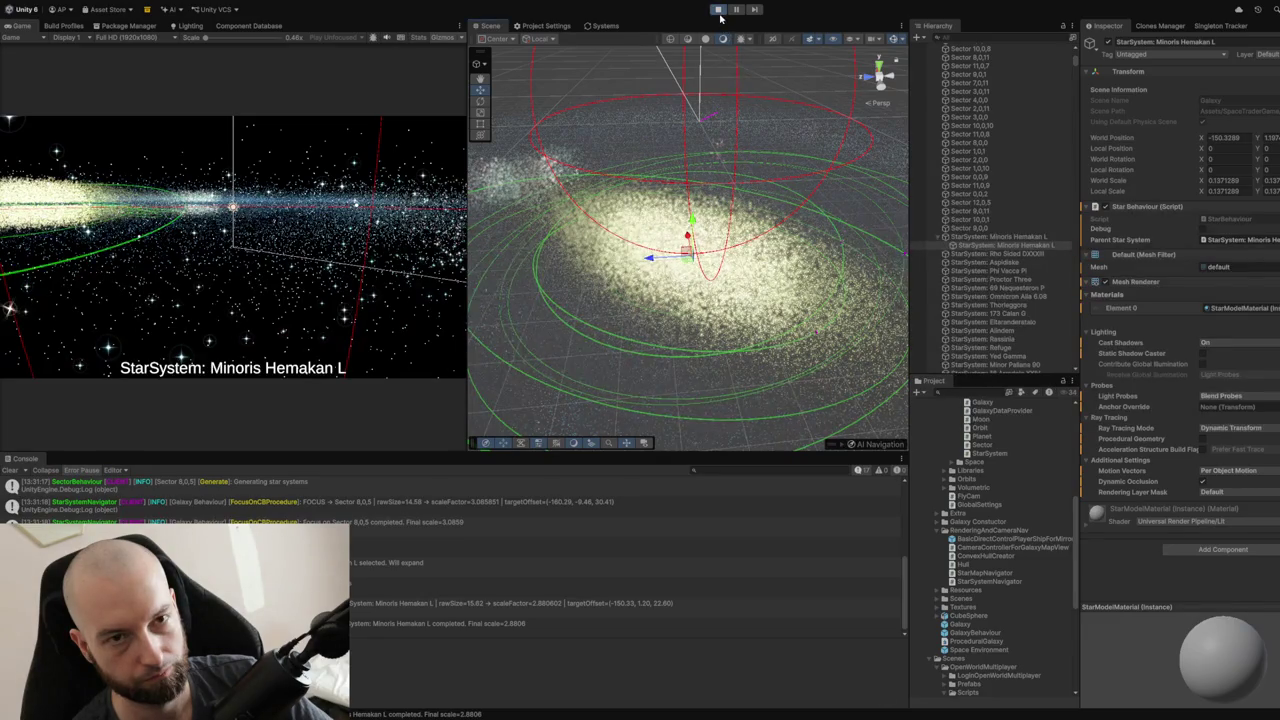
scroll(305, 258, "down", 5)
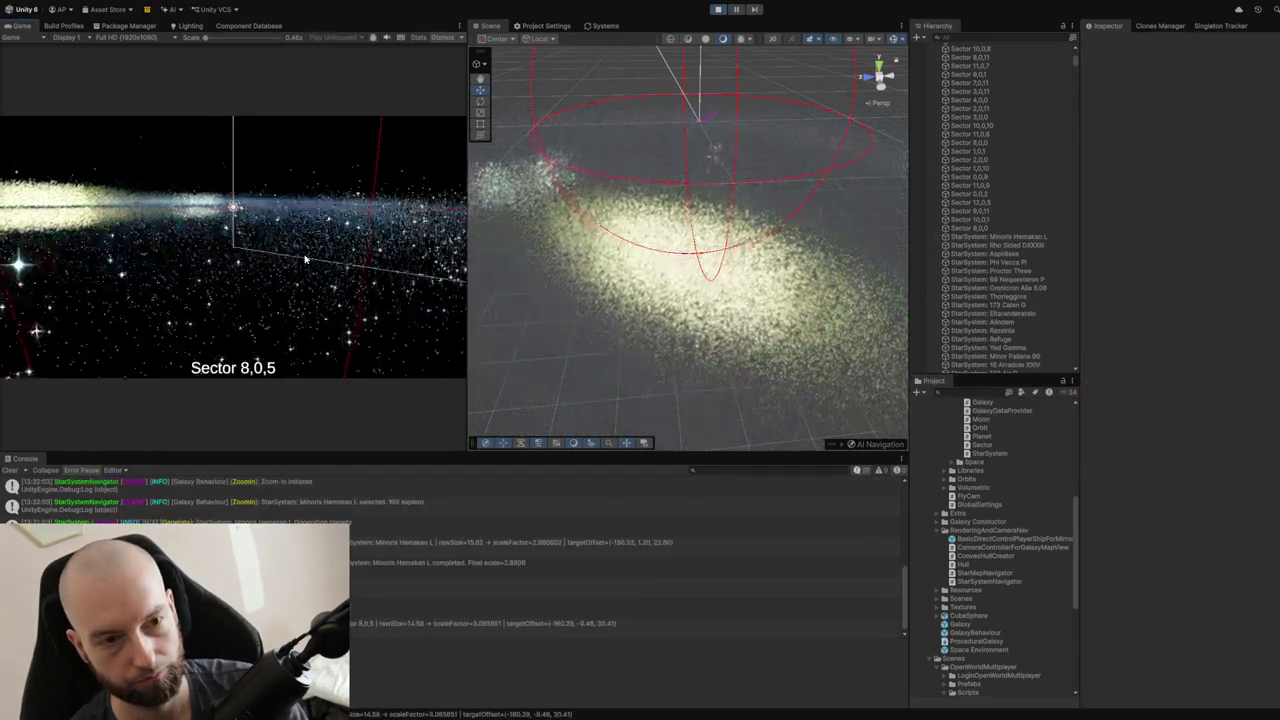
Zoom repeatedly between Sector 8,0,5 and star system Minoris Hemakan L, then out to the full galaxy.
scroll(305, 258, "down", 2)
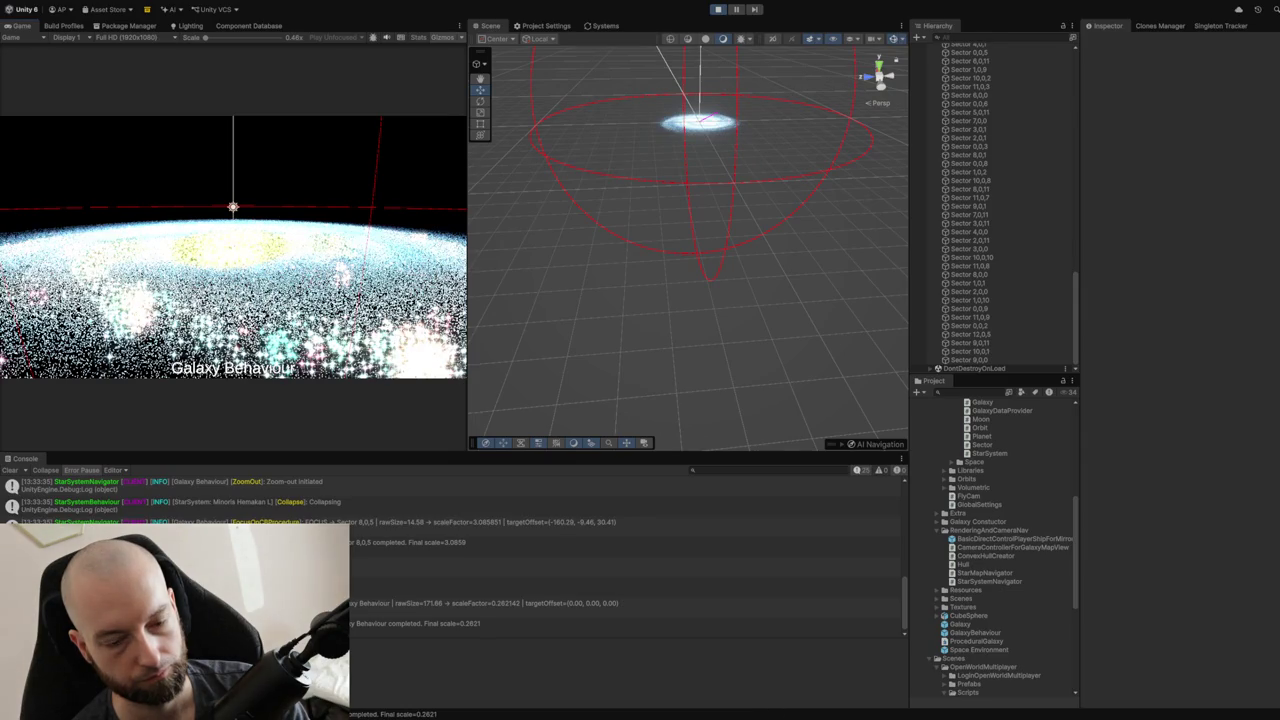
left_click(376, 284)
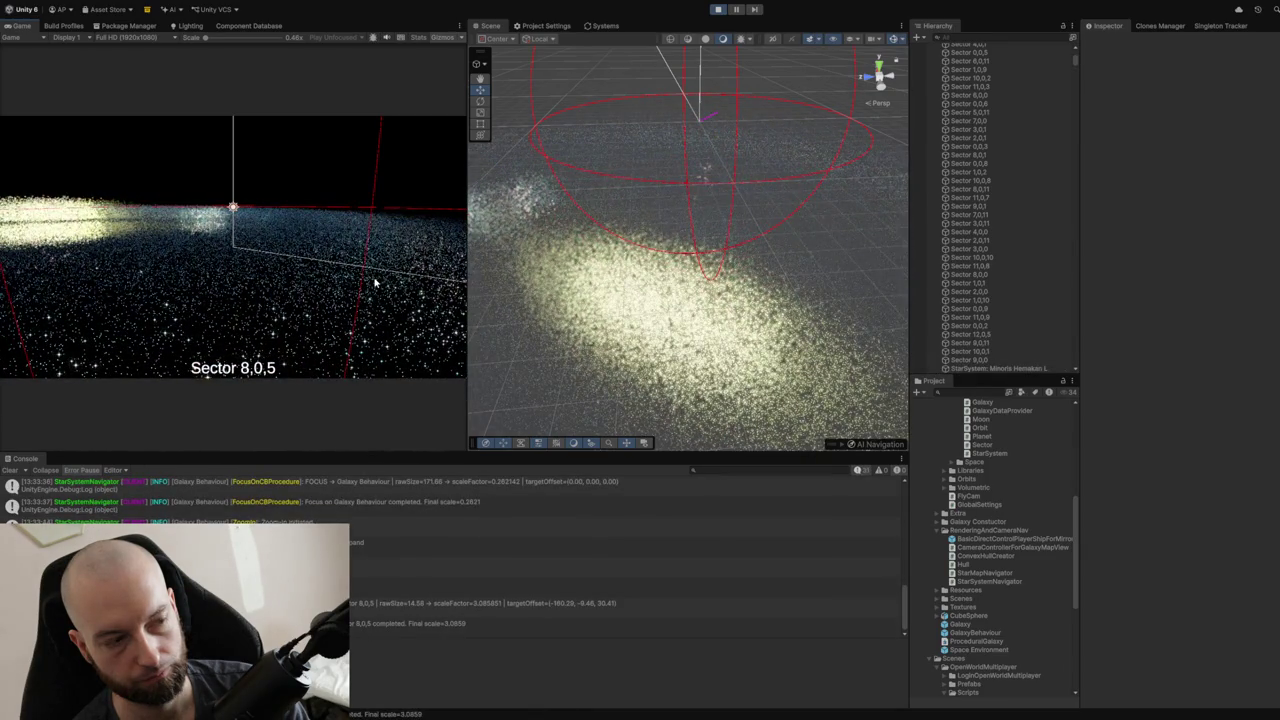
left_click(376, 284)
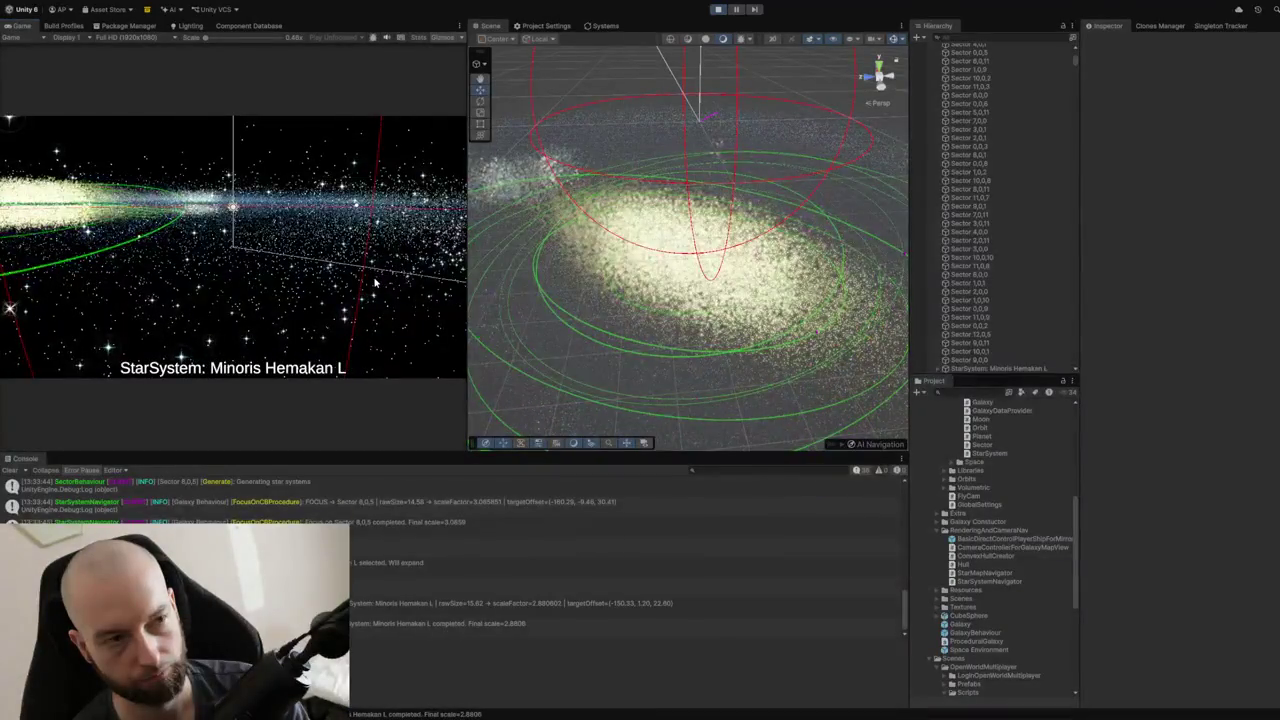
right_click(376, 284)
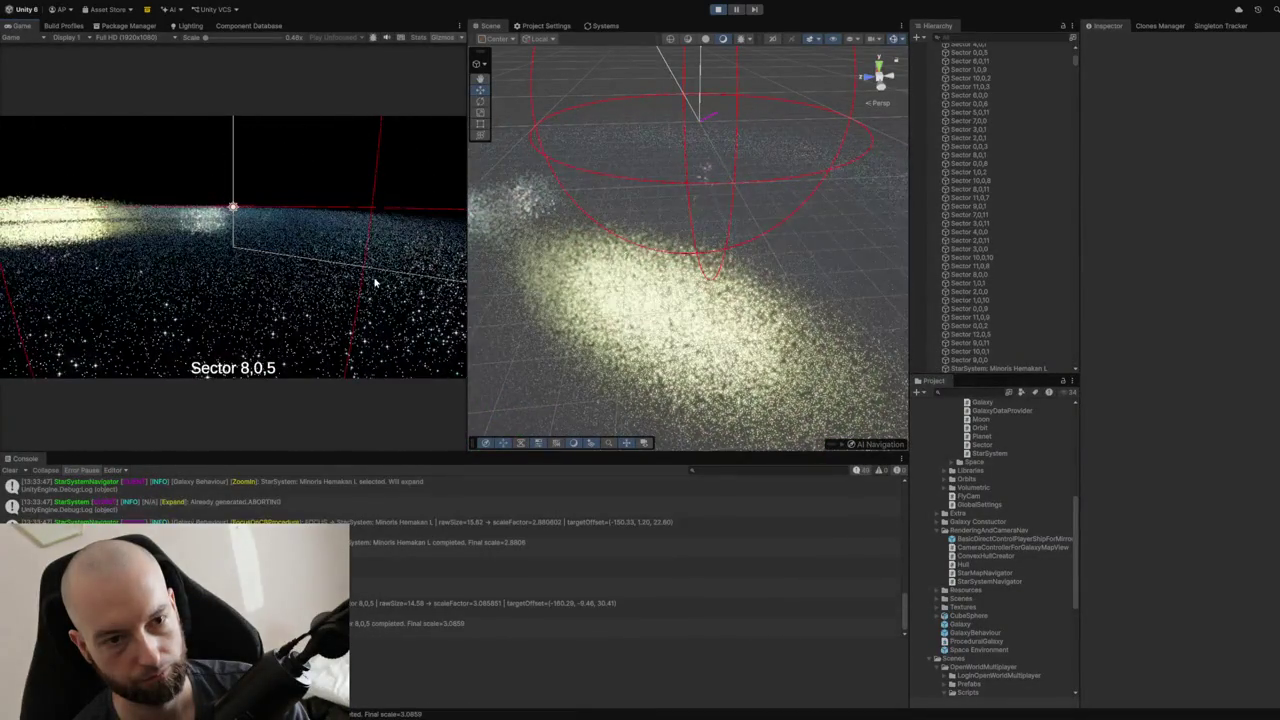
left_click(376, 284)
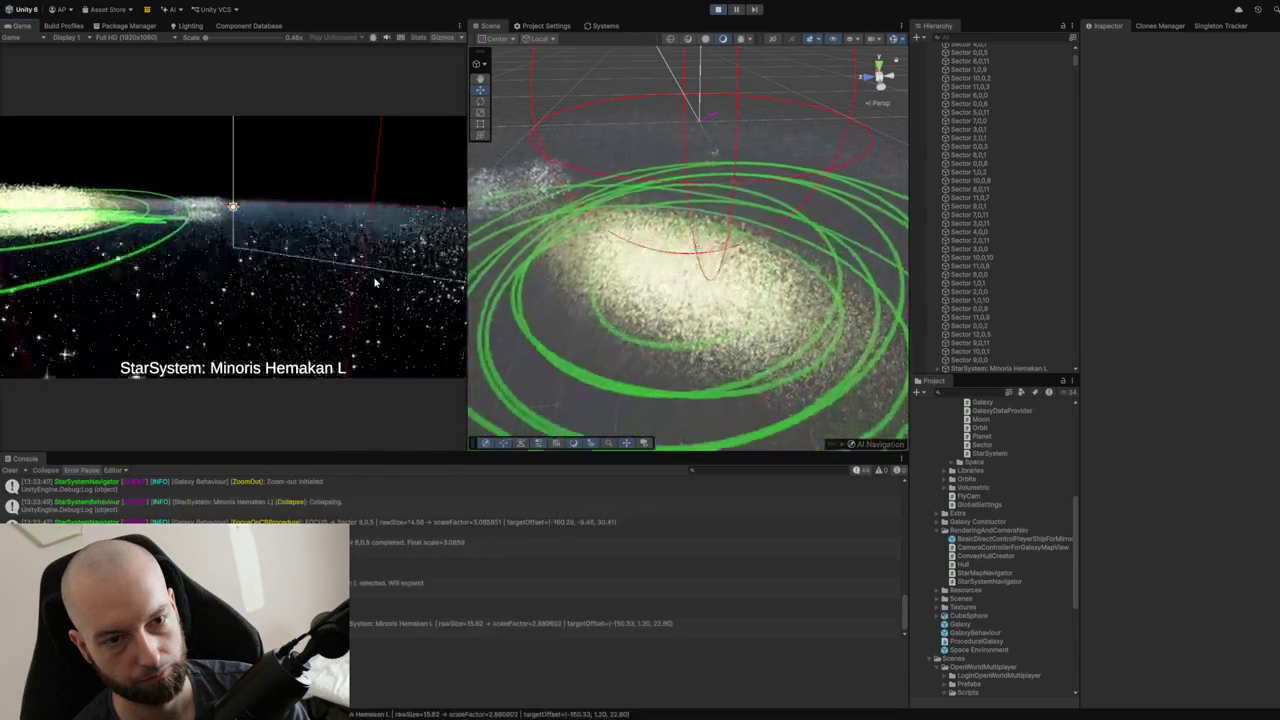
right_click(376, 284)
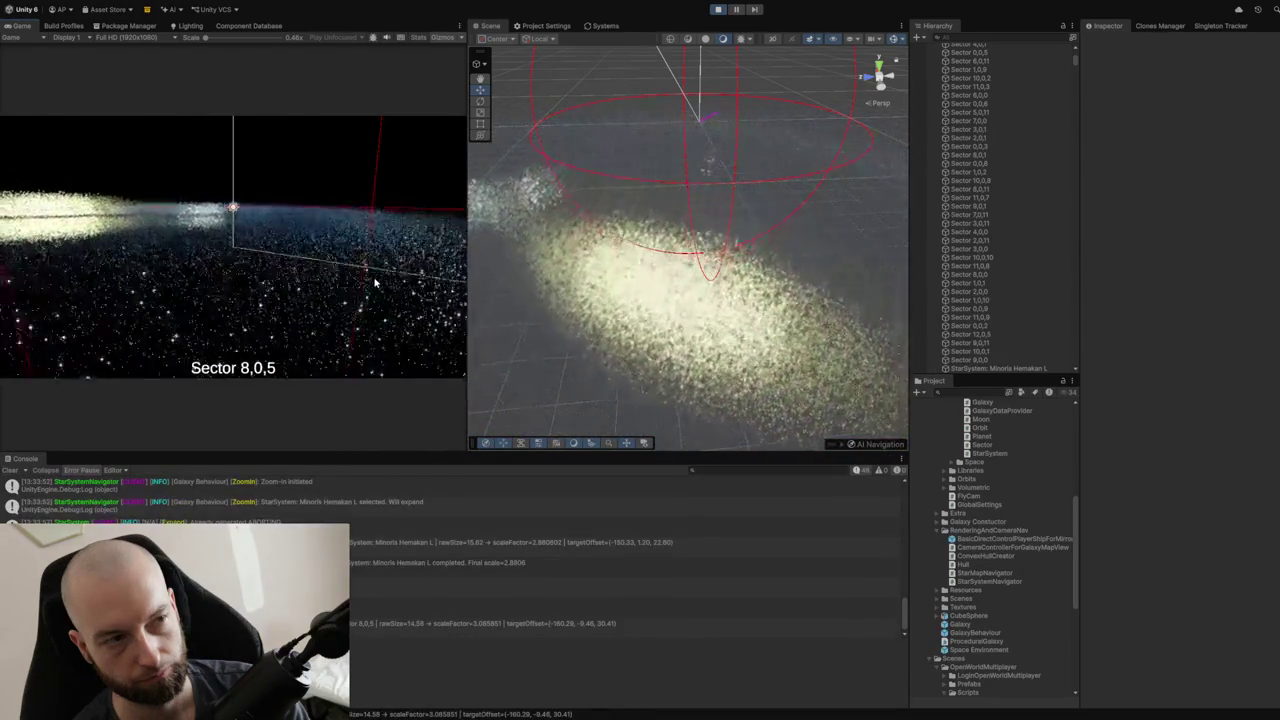
left_click(376, 284)
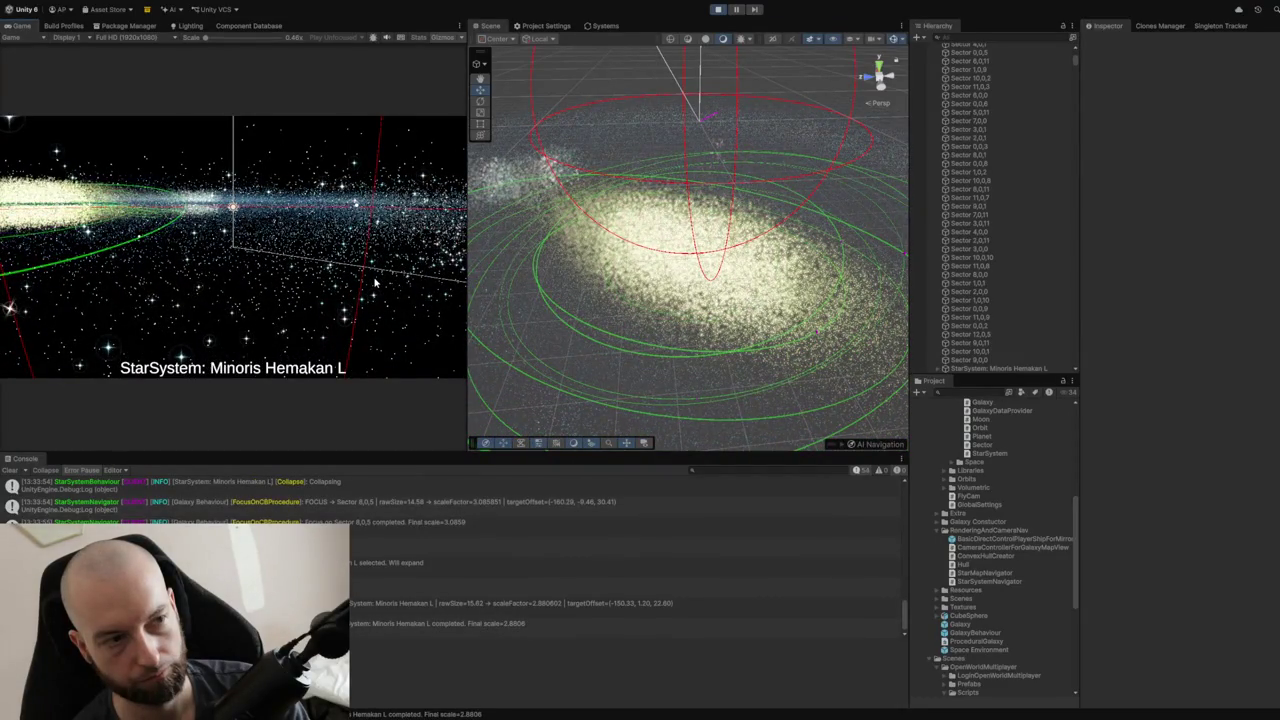
right_click(376, 284)
right_click(376, 284)
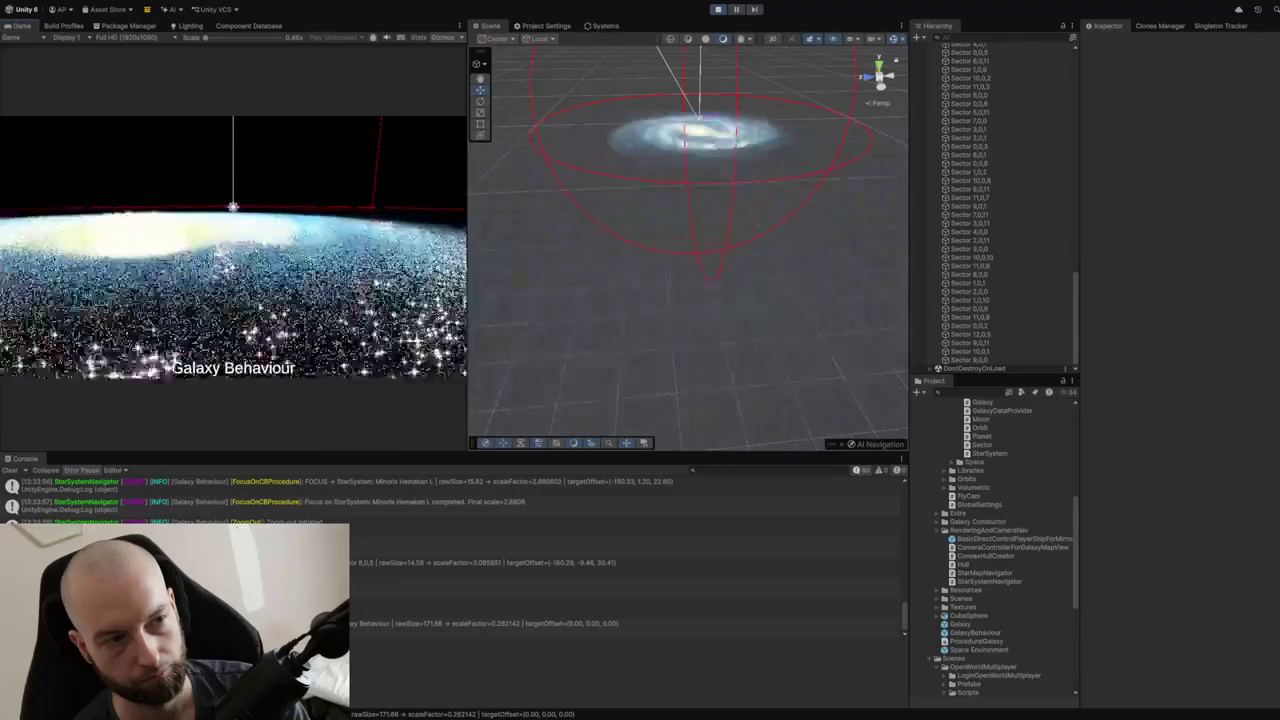
Cycle twice from galaxy through Sector 8,0,5 into Minoris Hemakan L, finishing back on Sector 8,0,5.
left_click(376, 284)
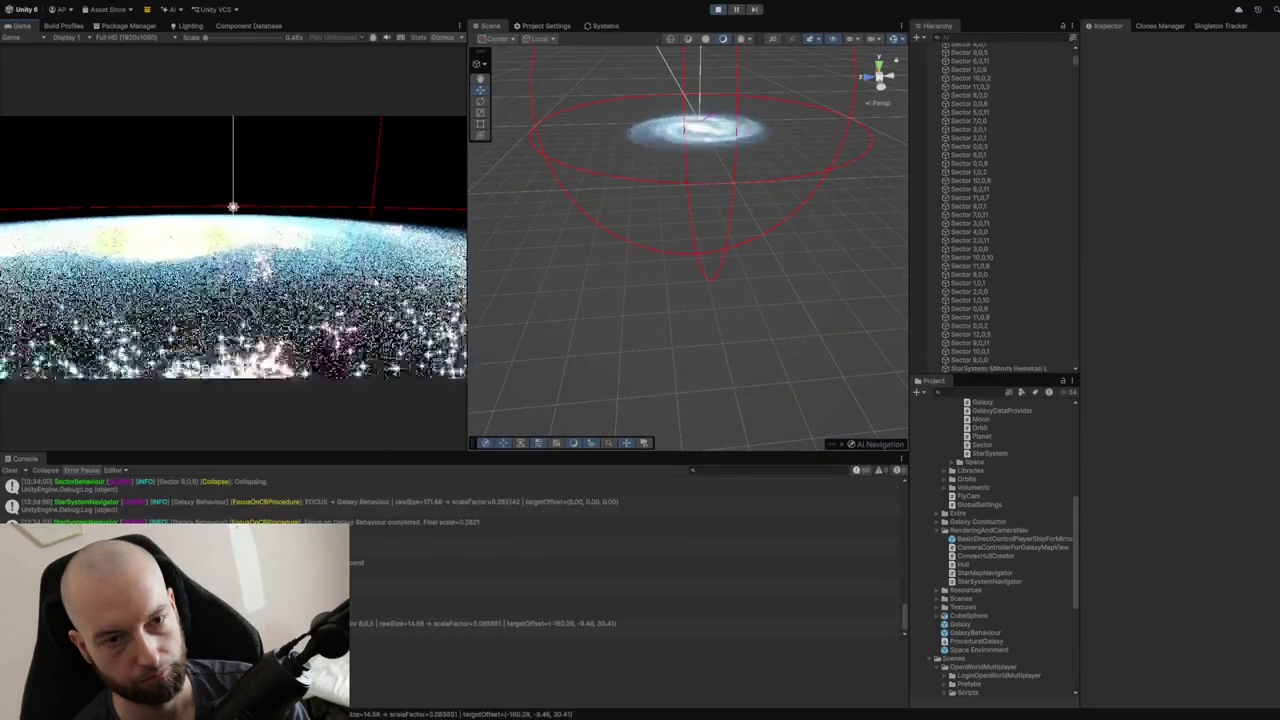
left_click(376, 284)
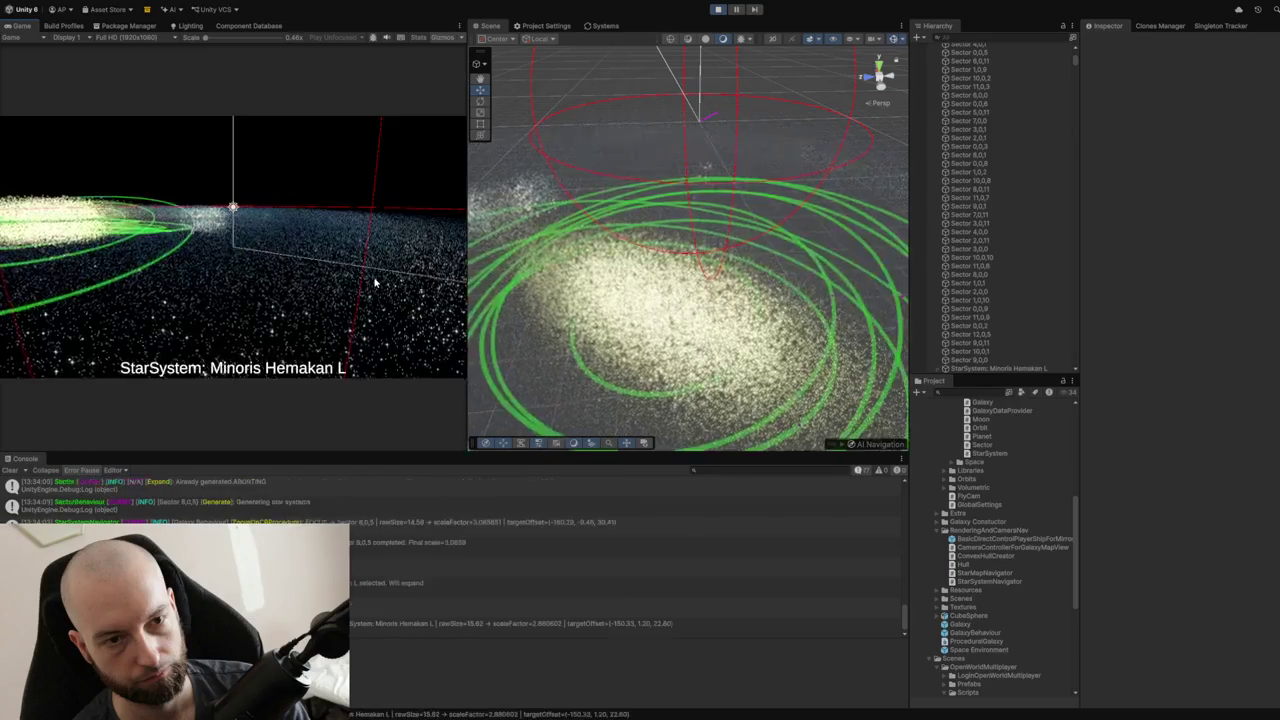
right_click(376, 284)
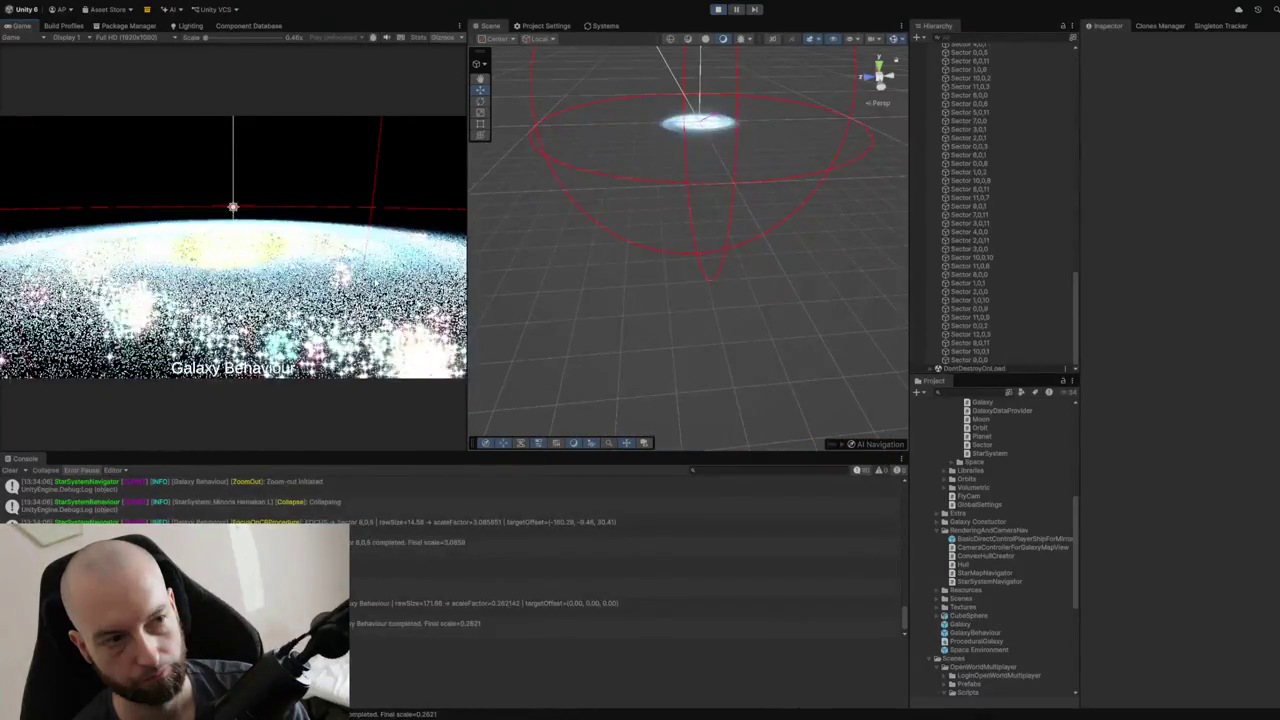
left_click(376, 284)
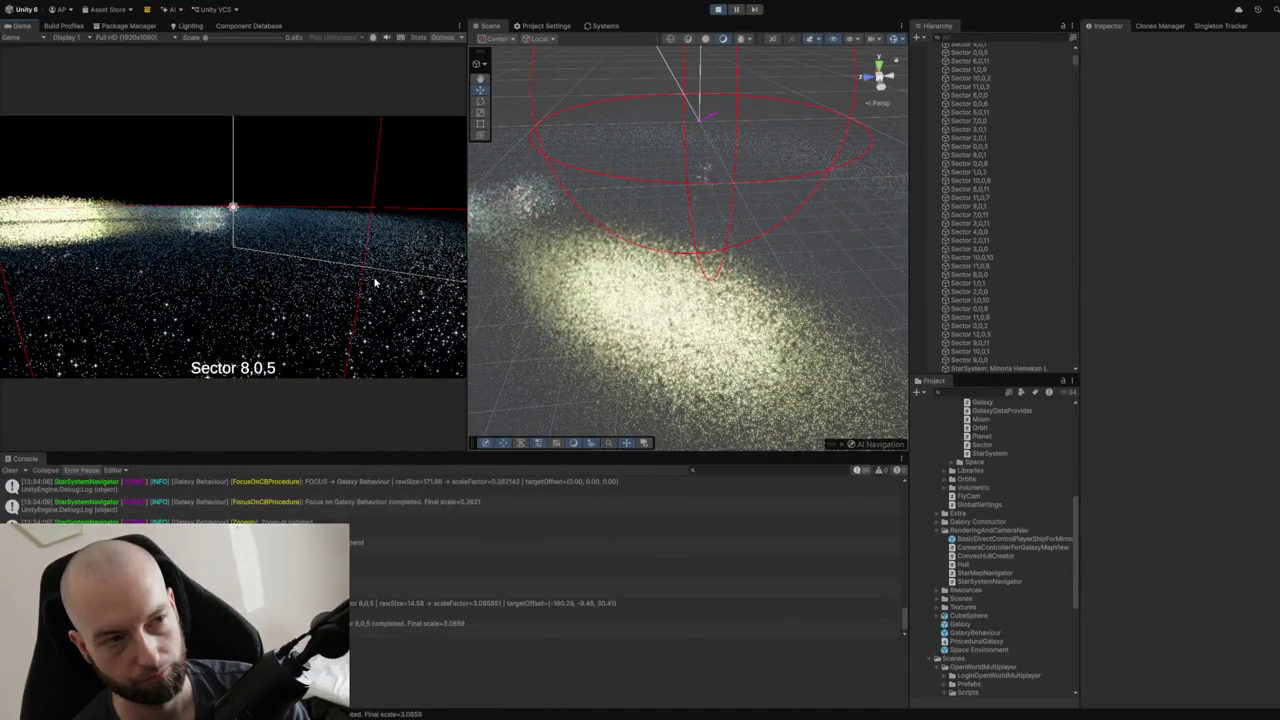
left_click(376, 284)
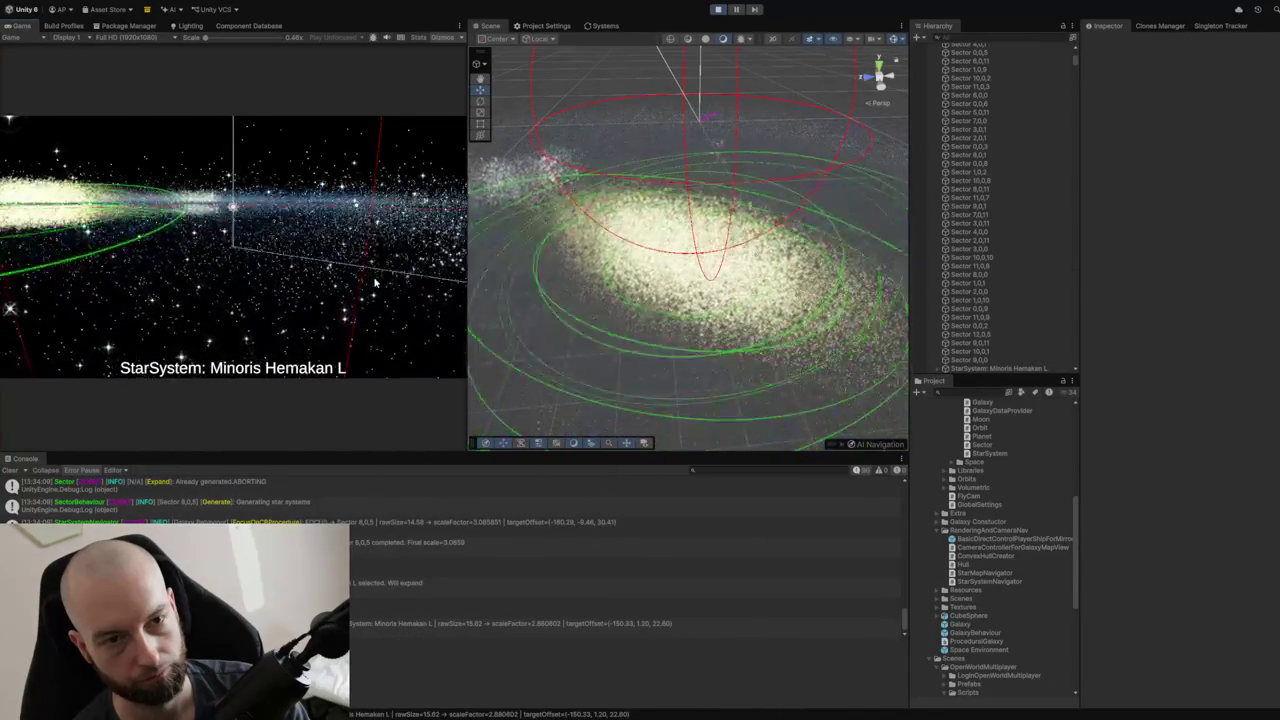
right_click(421, 277)
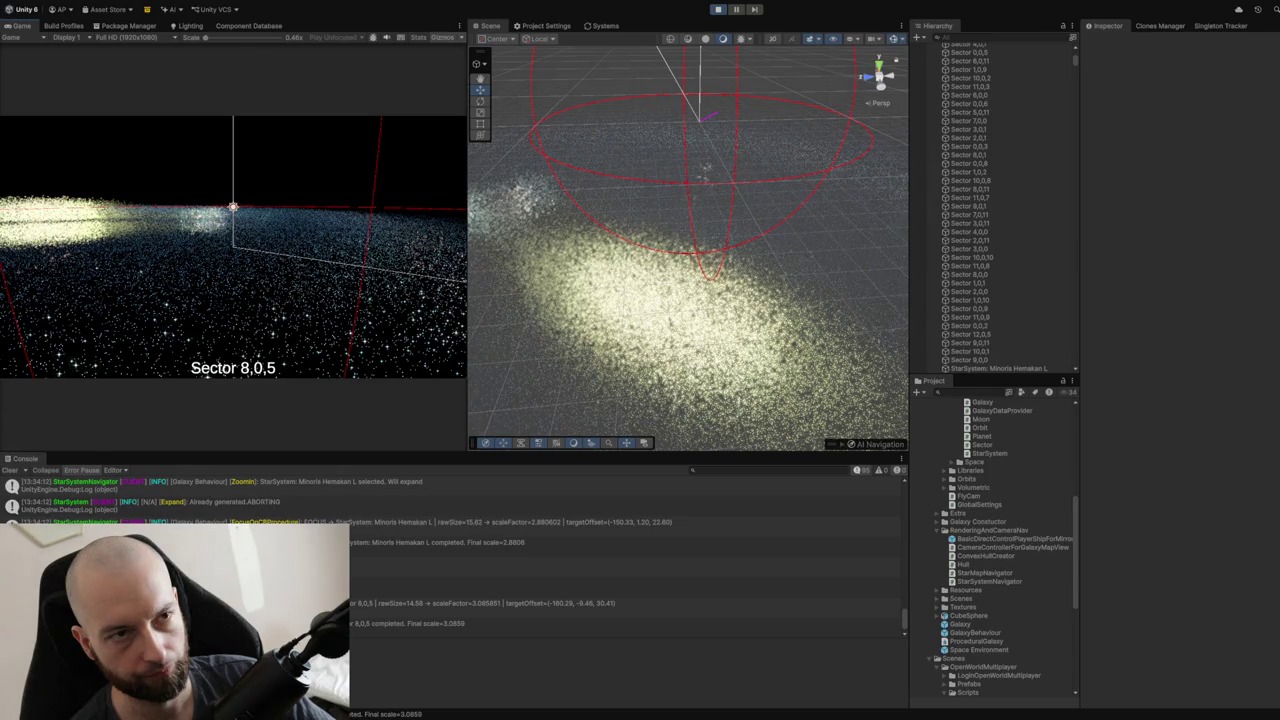
Scroll-zoom in and out between the star system, sector and galaxy levels.
scroll(351, 302, "up", 2)
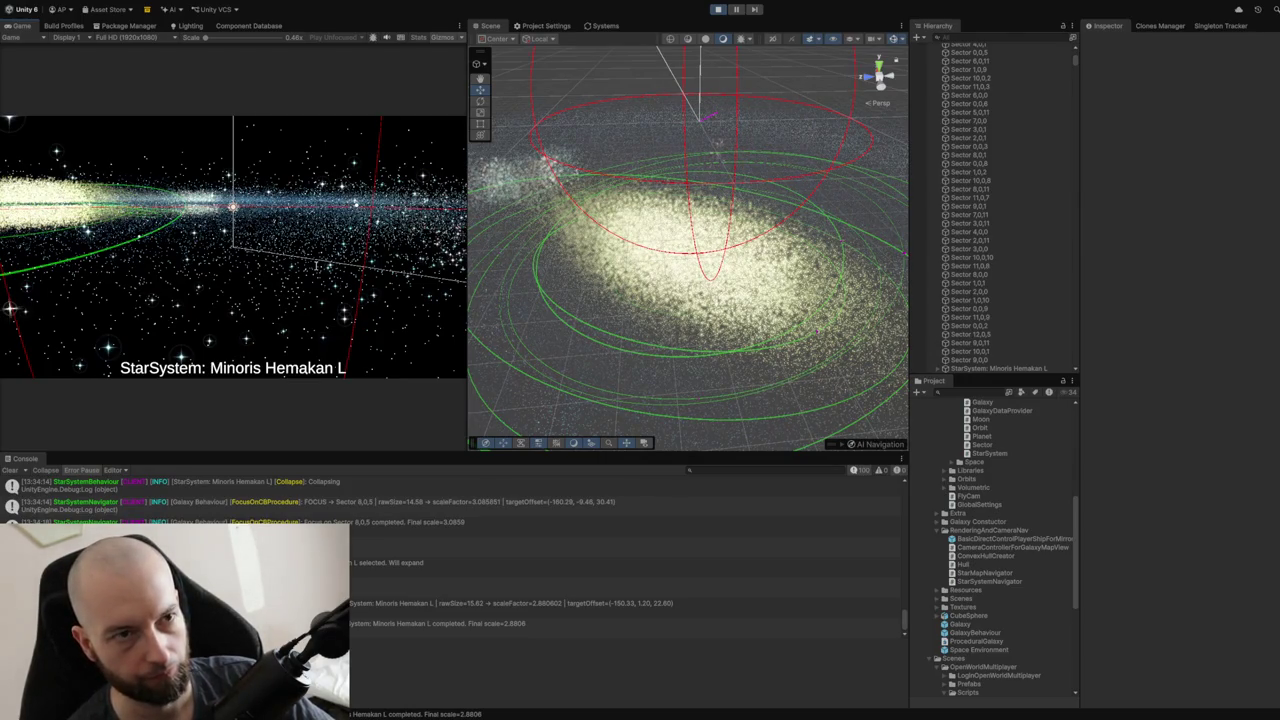
scroll(316, 265, "down", 2)
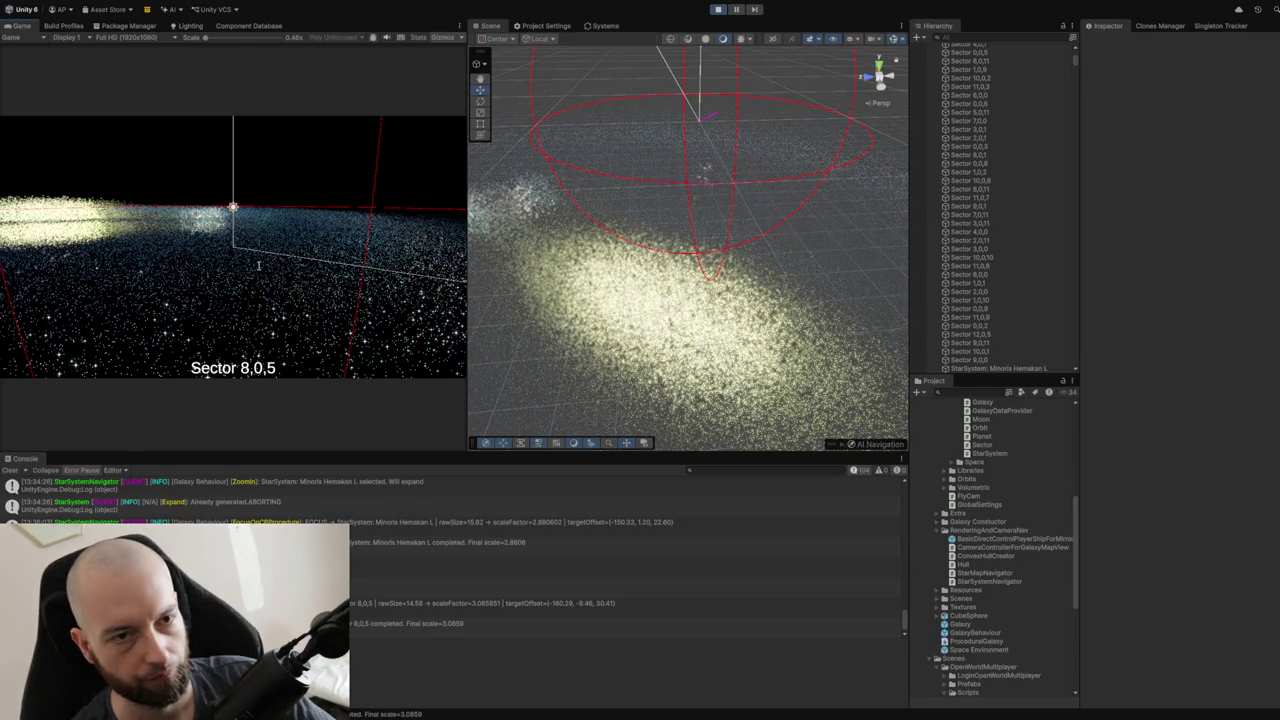
scroll(258, 265, "up", 2)
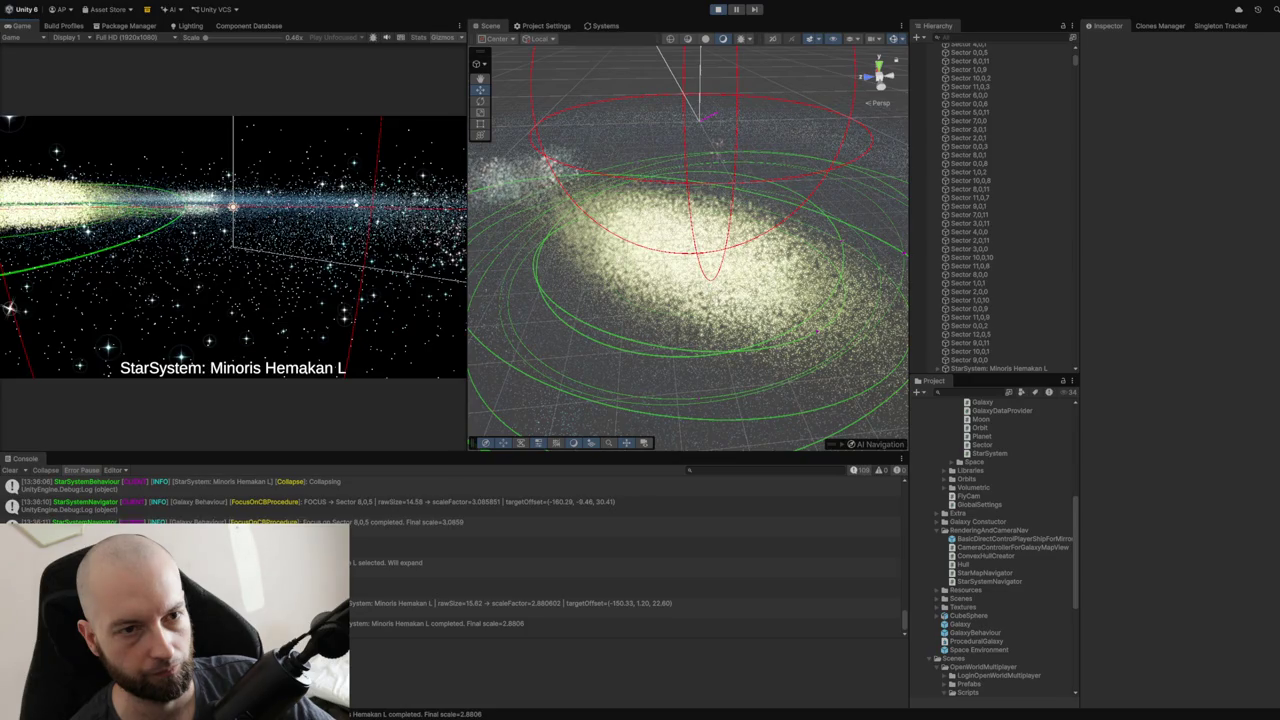
scroll(331, 240, "down", 2)
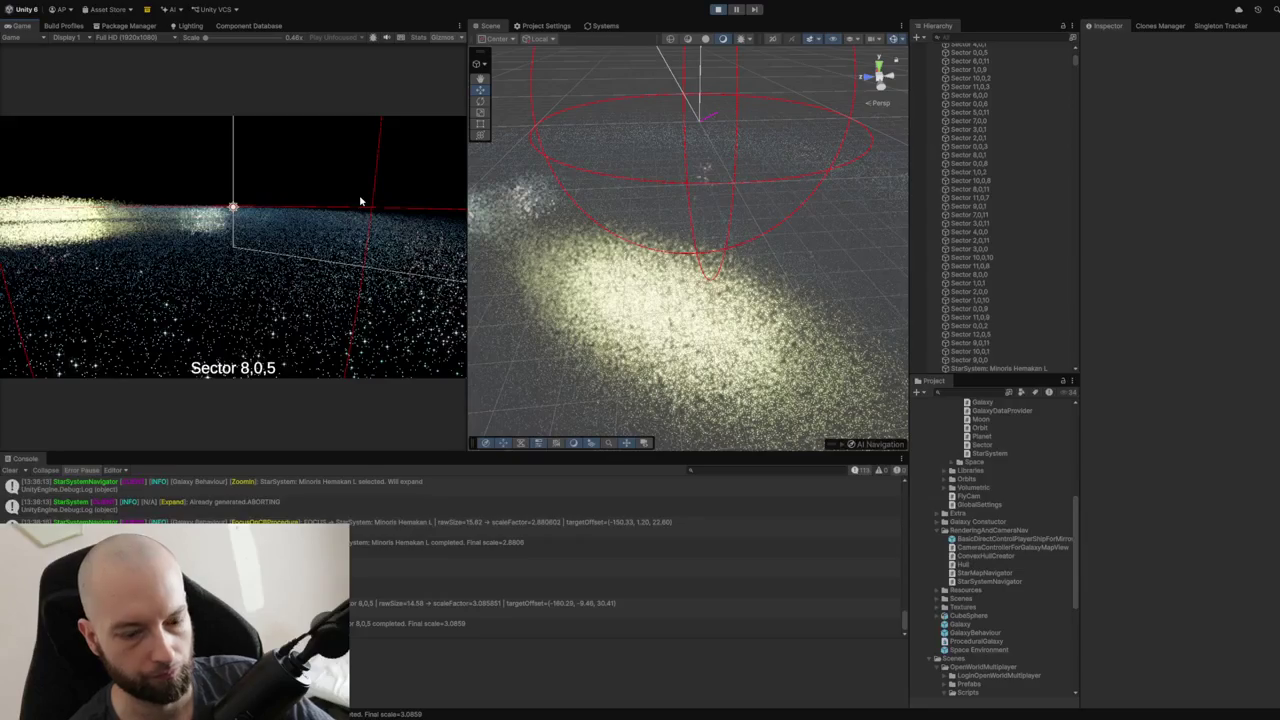
Zoom back in to Sector 8,0,5 and show a Console log entry's stack trace.
scroll(360, 203, "down", 2)
scroll(361, 201, "up", 2)
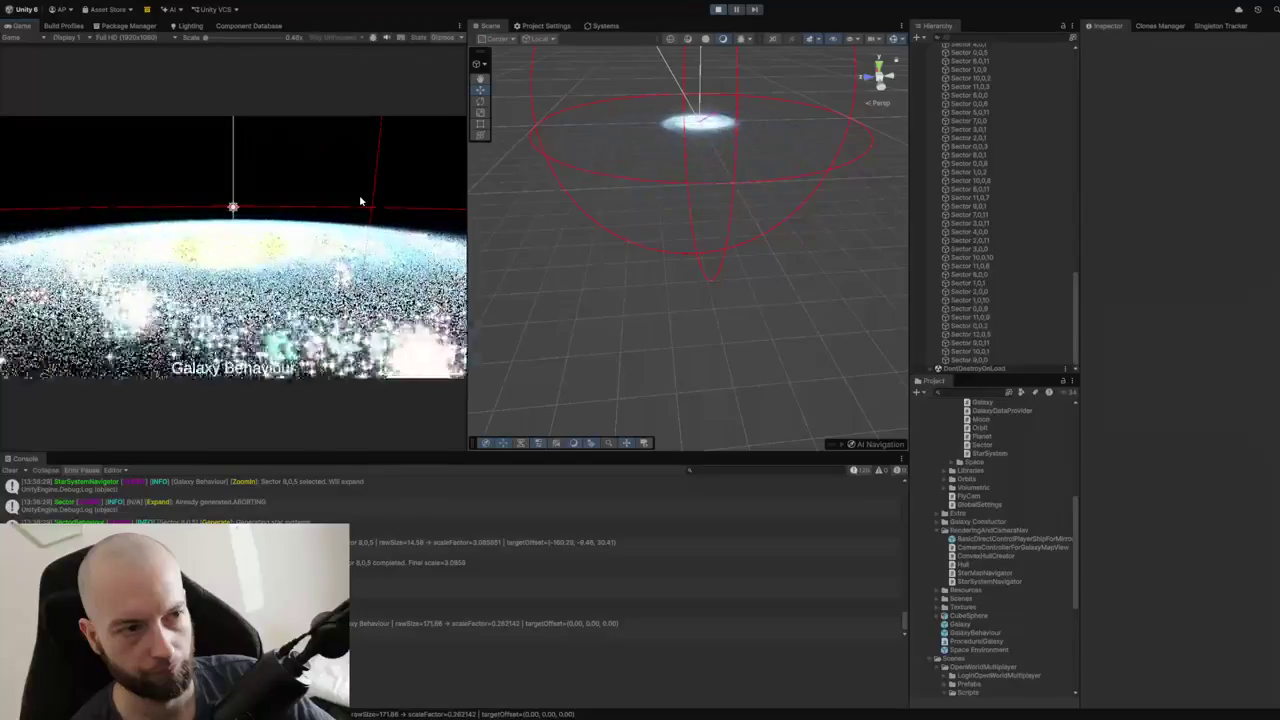
scroll(360, 201, "up", 2)
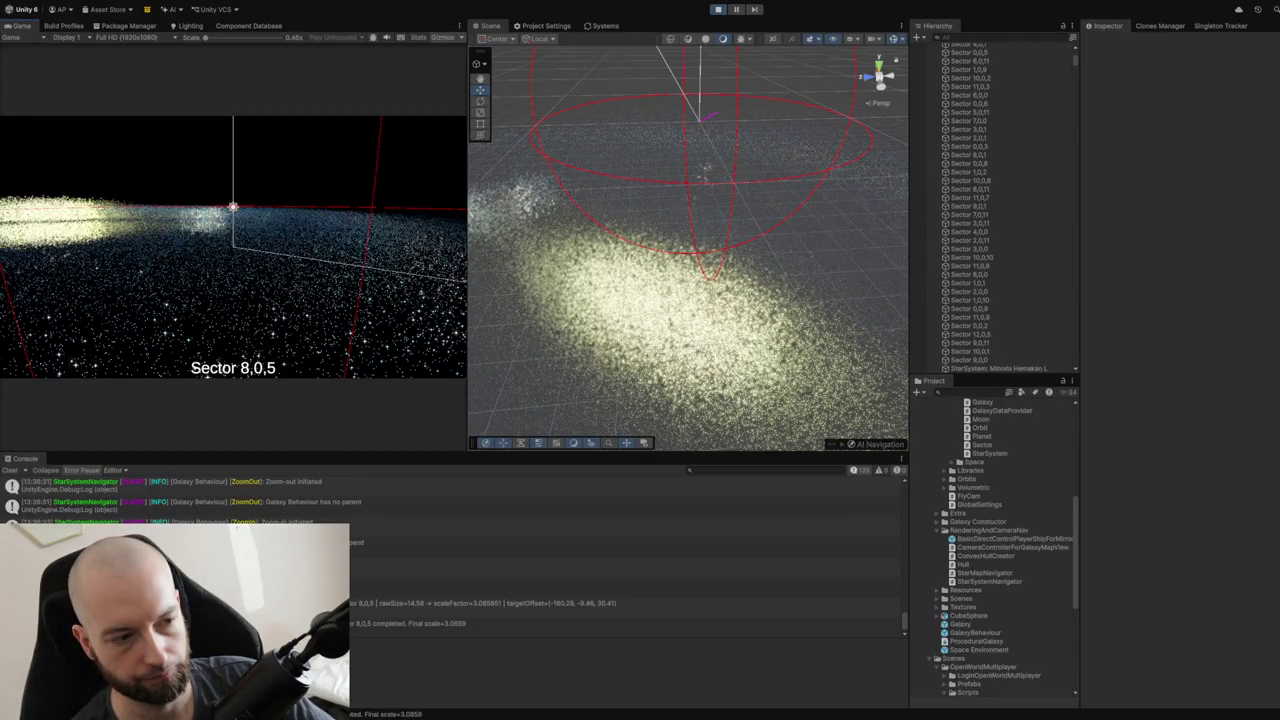
left_click(625, 588)
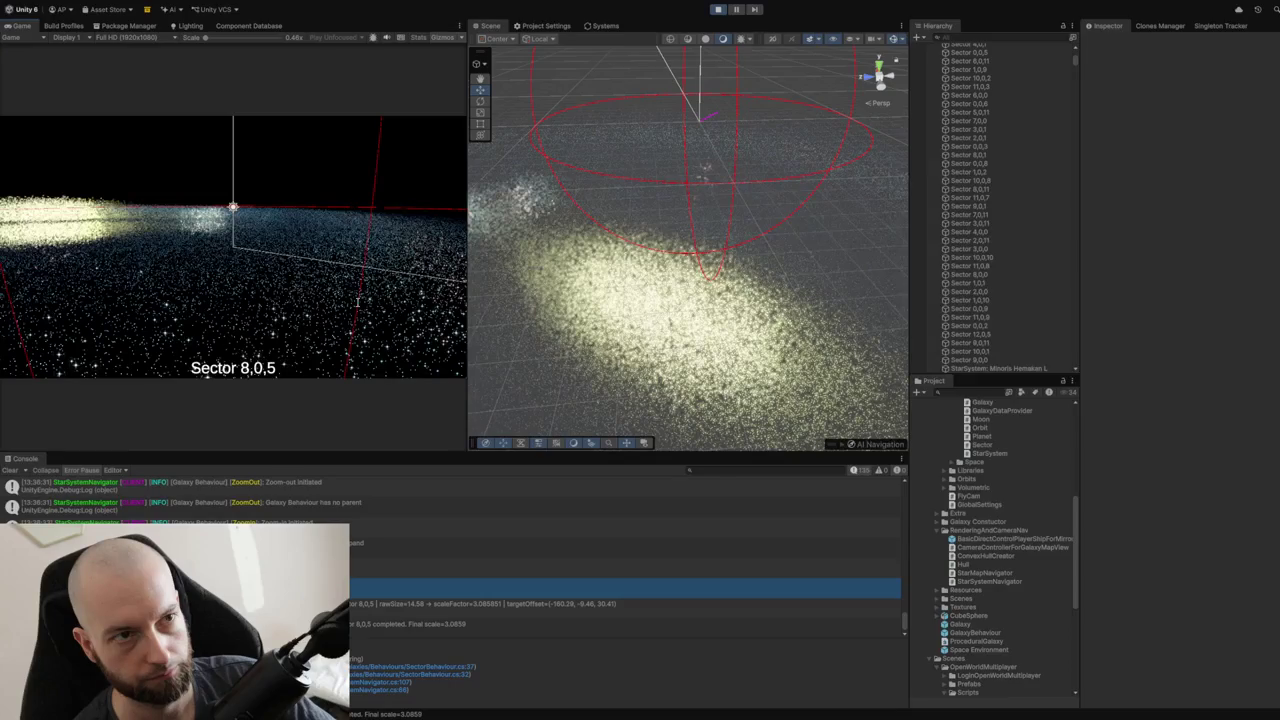
Zoom out to the galaxy, into Sector 8,0,5, then across to Sector 5,0,3.
scroll(357, 300, "down", 2)
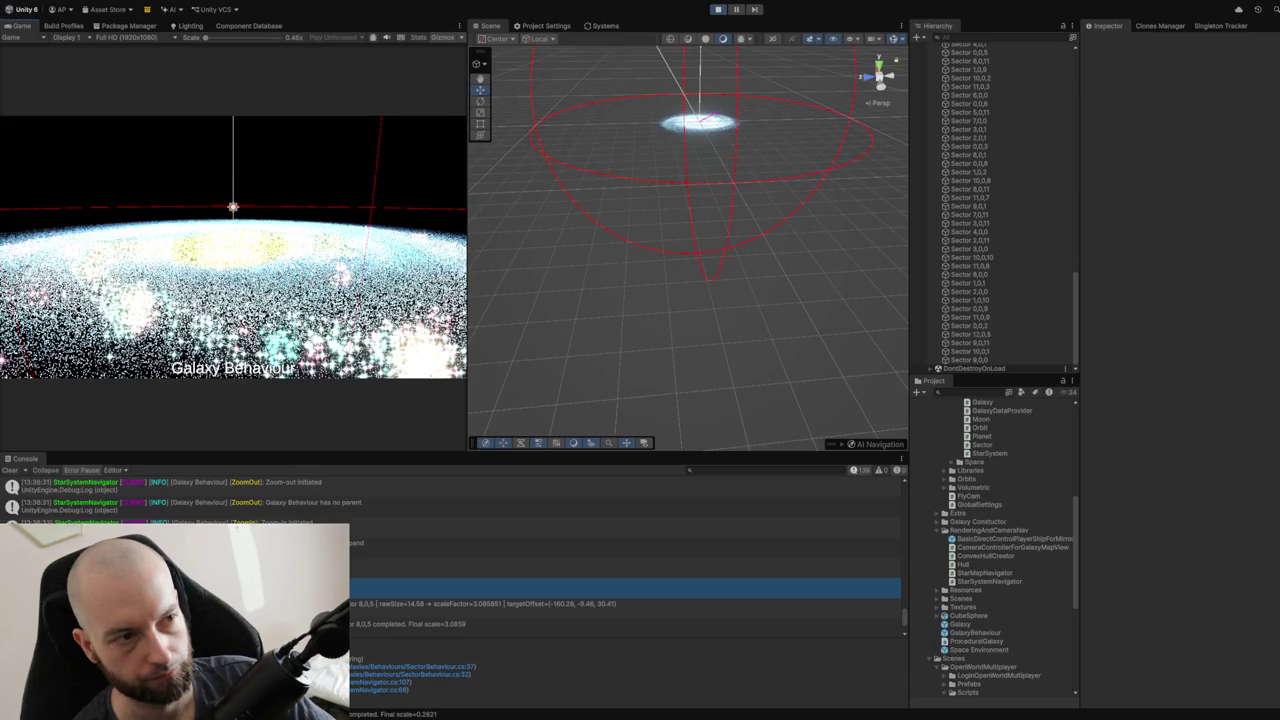
left_click(291, 180)
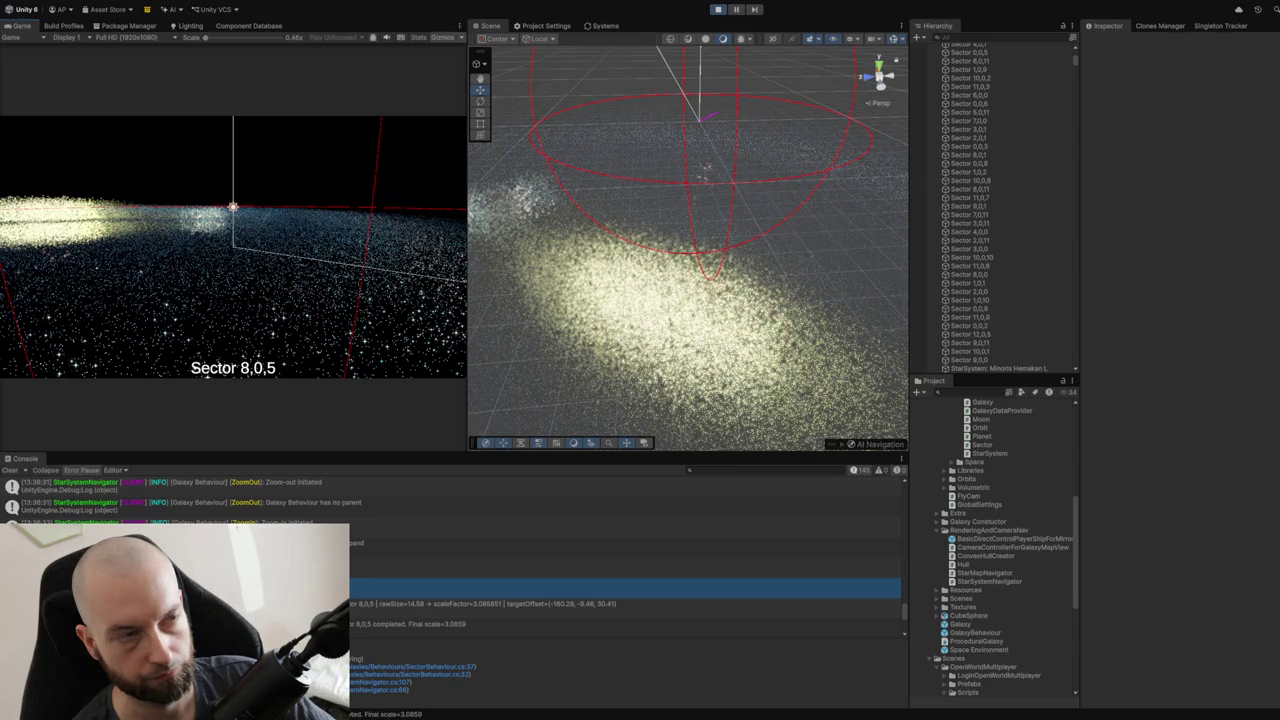
left_click(340, 225)
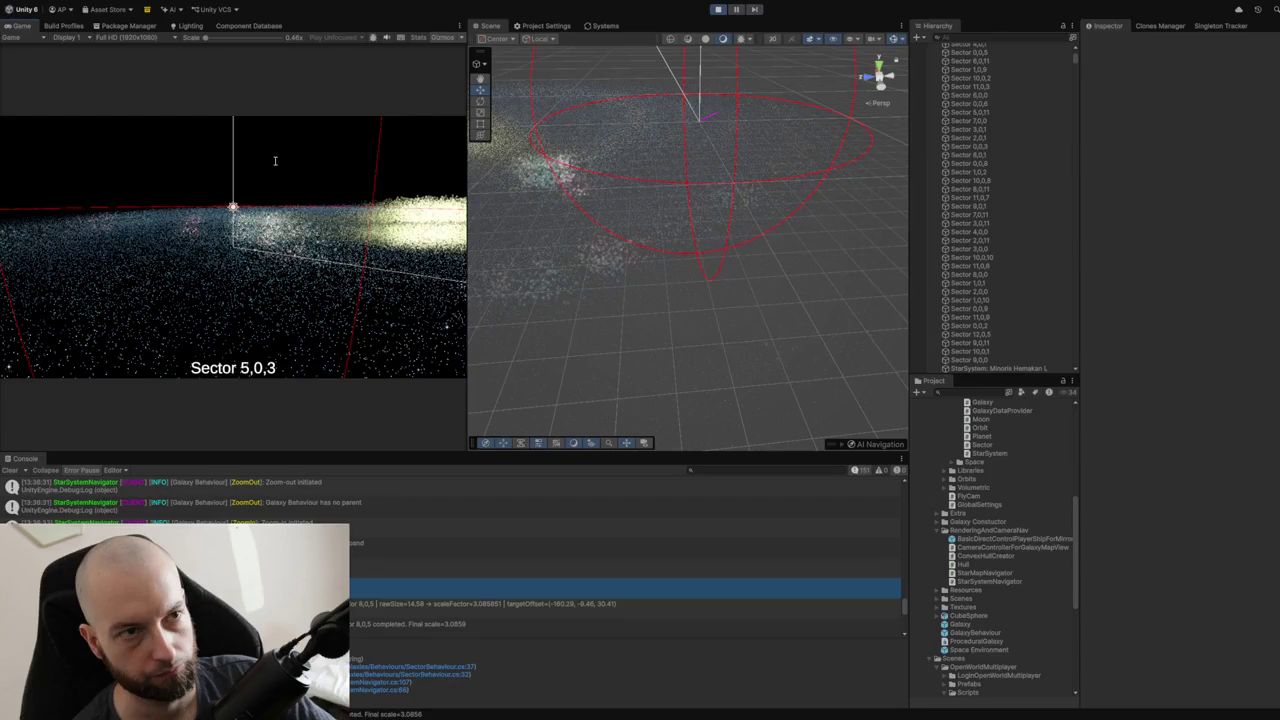
Fly over to Sector 7,0,8 while the scripts recompile.
left_click(275, 160)
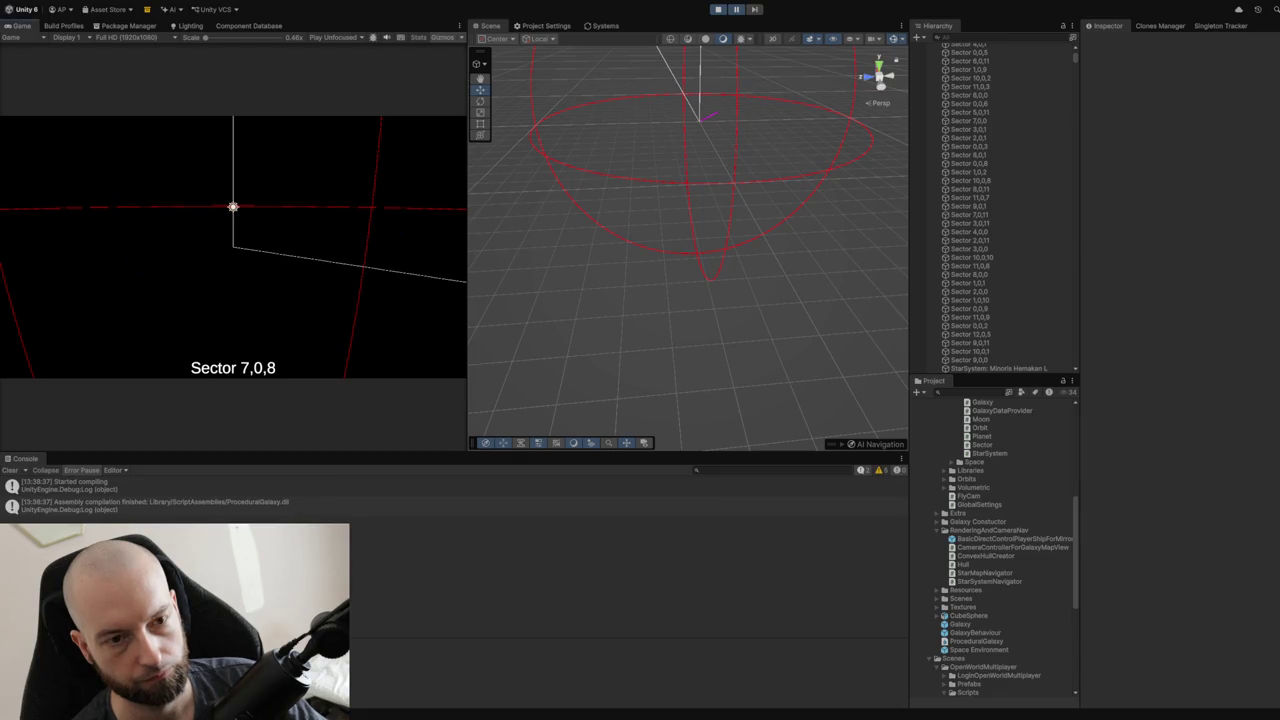
Stop play mode and start it again to reload the galaxy scene.
left_click(717, 10)
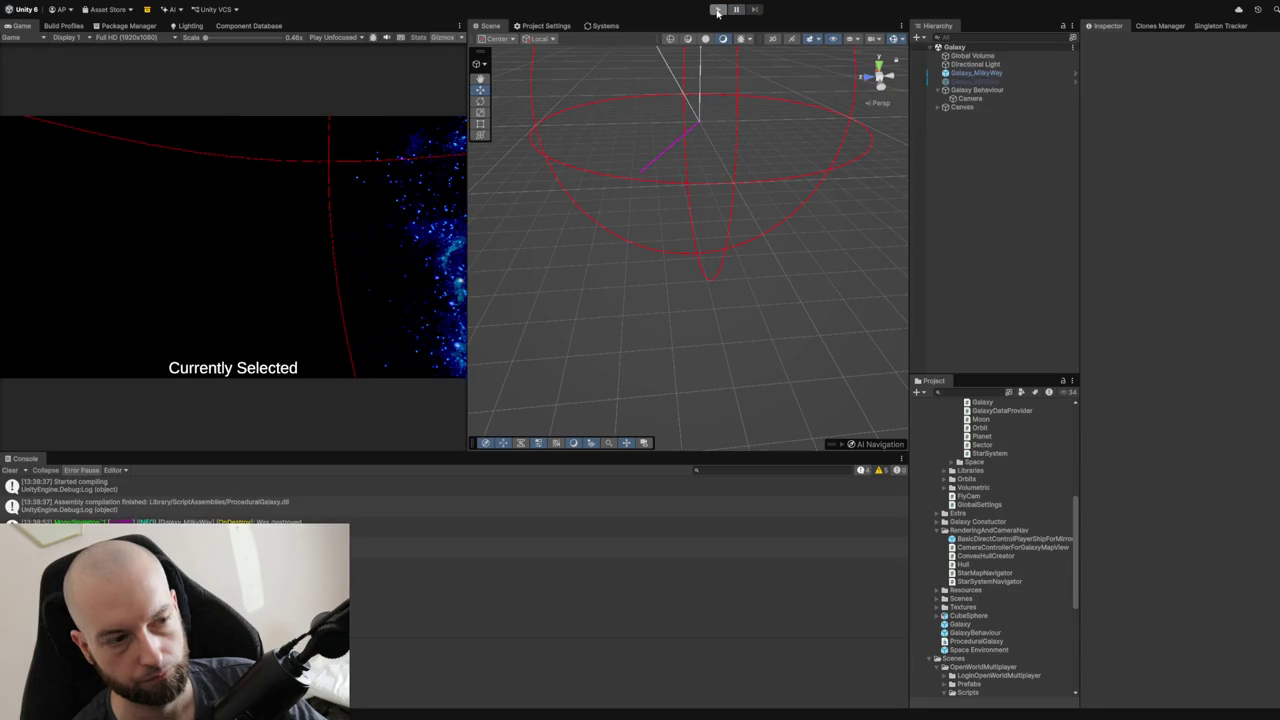
left_click(722, 11)
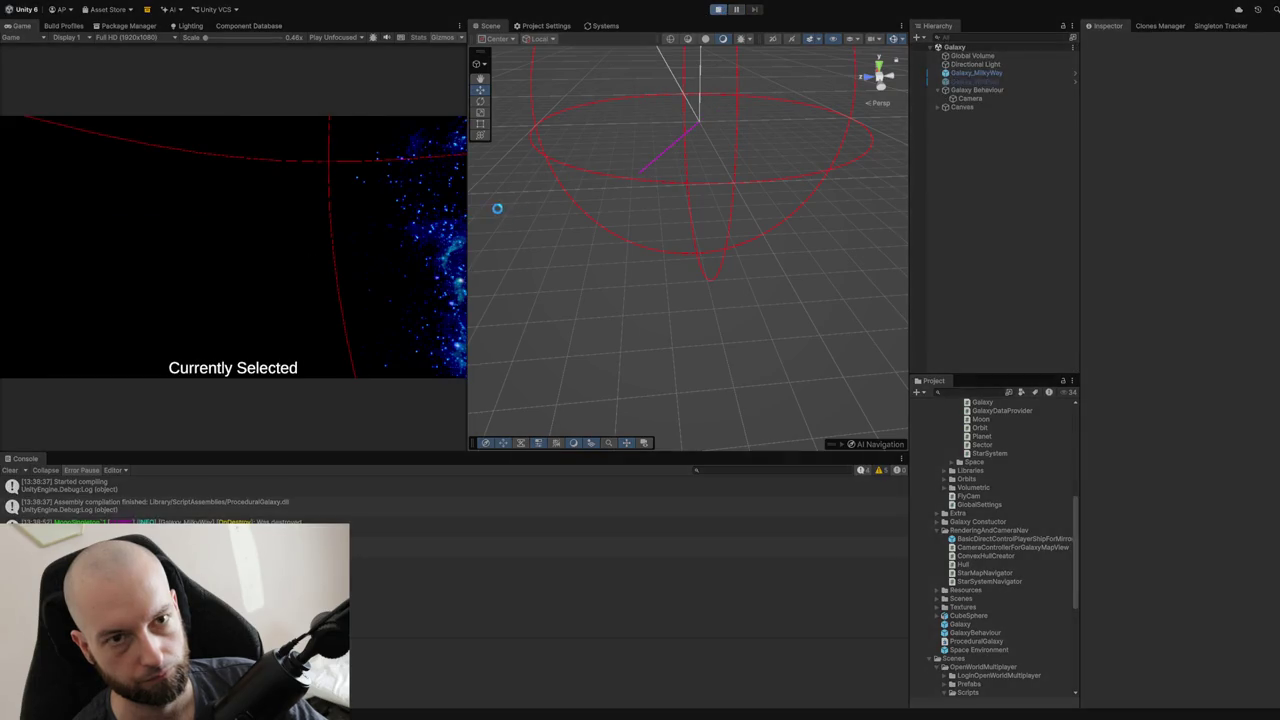
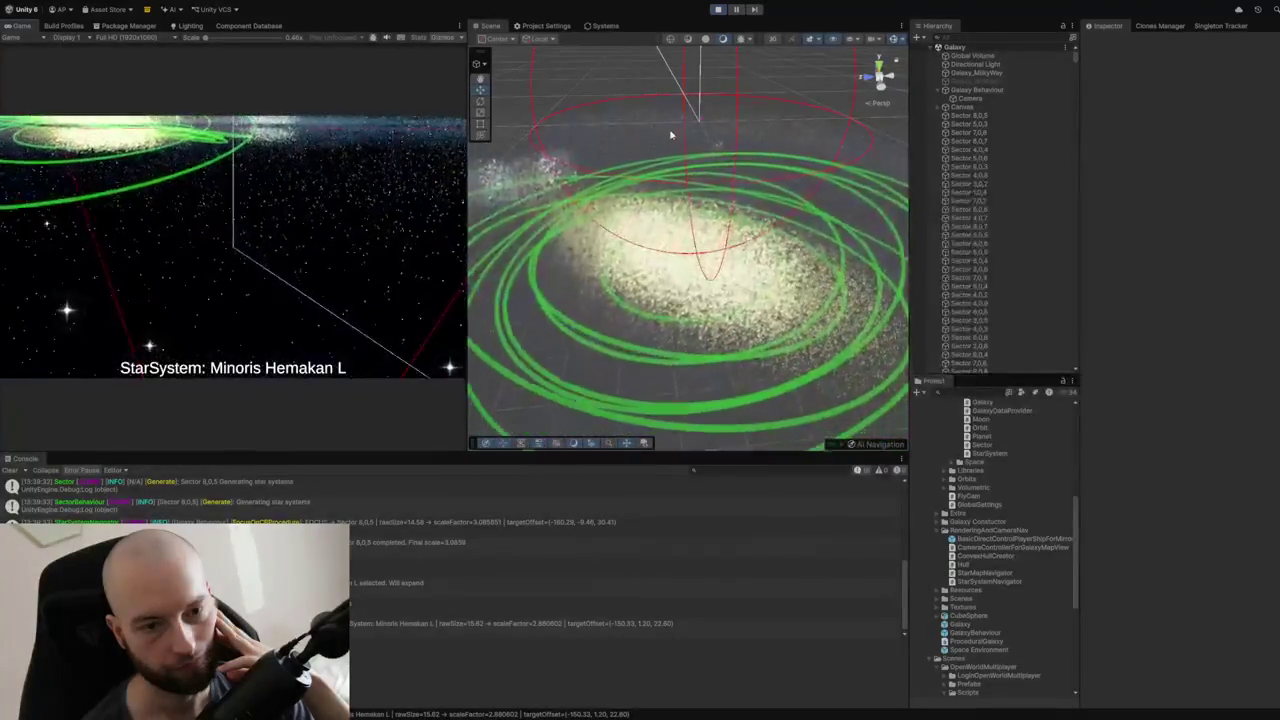
Shift Galaxy Behaviour's World Position X from about -150.33 to about -122.96, then select Galaxy_MilkyWay.
left_click(975, 90)
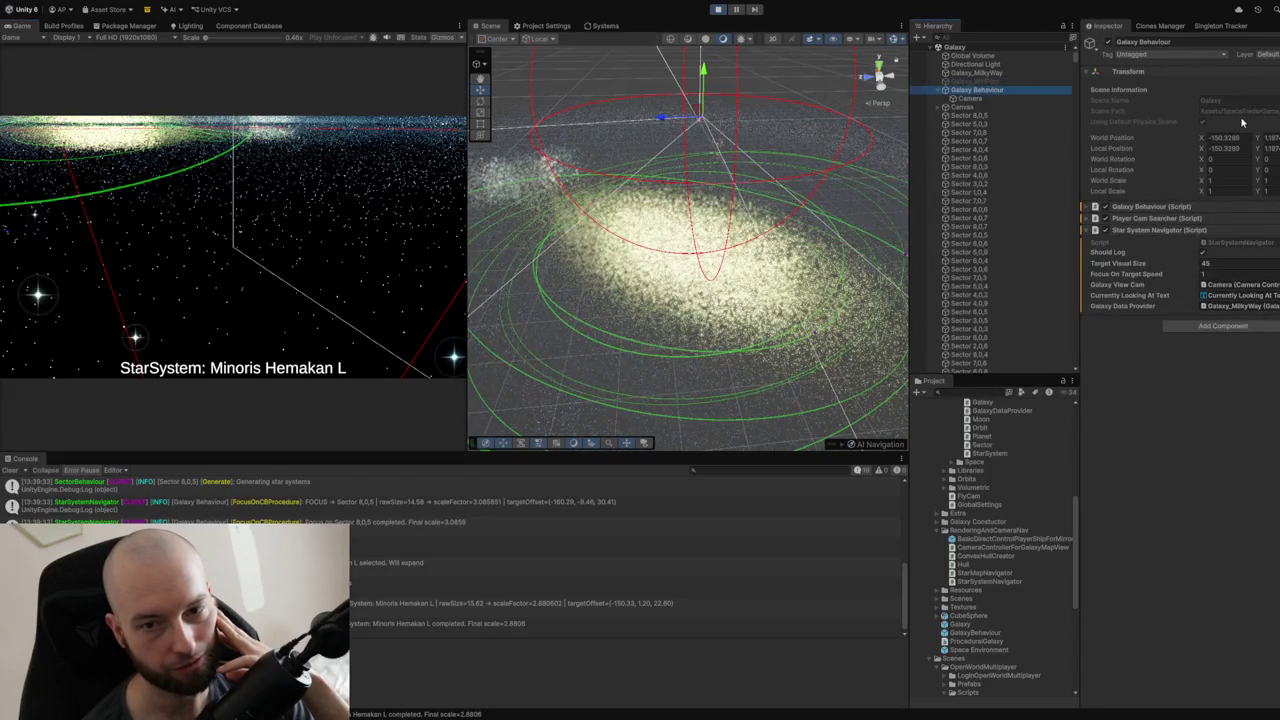
mouse_move(1203, 139)
left_mouse_down()
mouse_move(1278, 141)
mouse_move(101, 177)
mouse_move(637, 175)
left_mouse_up()
left_click(962, 75)
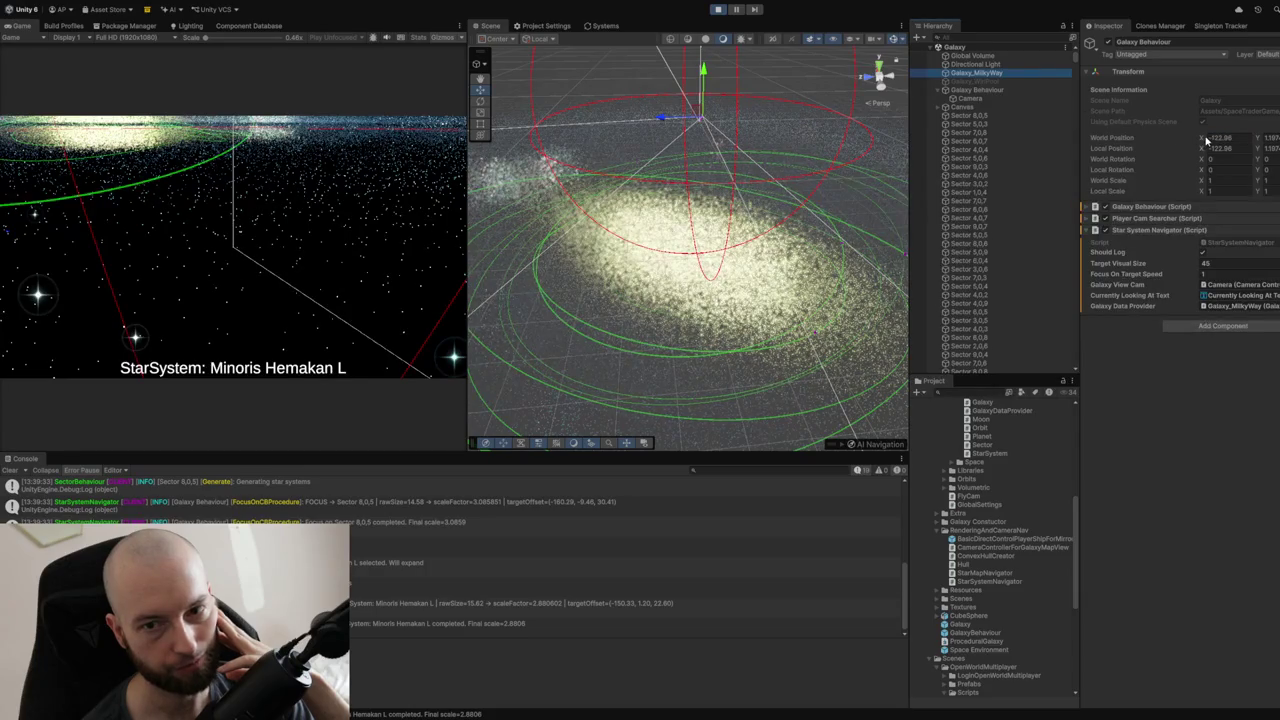
Set Galaxy Behaviour's World Position X to exactly -58.23.
left_click(976, 90)
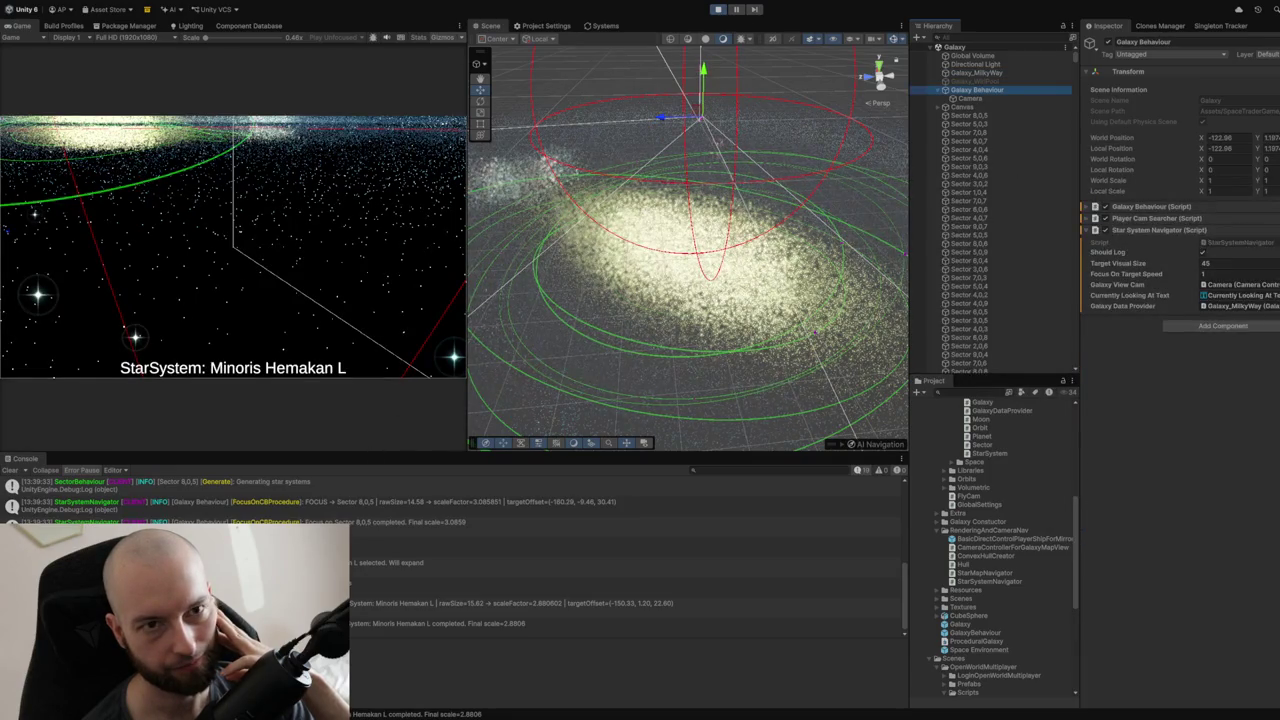
left_click(1128, 146)
left_click_drag(1203, 140, 1260, 140)
type("-58.23")
key("Return")
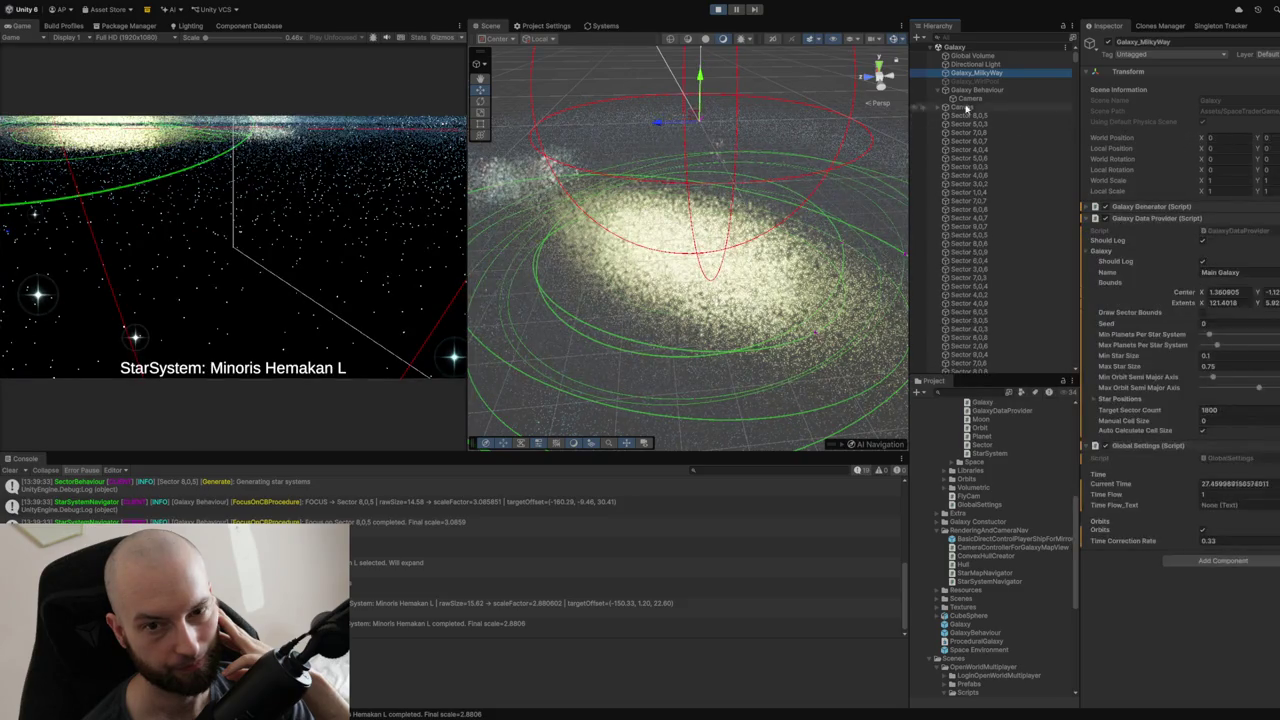
Nudge Galaxy_MilkyWay's X to 0.96 and move its bounds centre X to 452.64.
mouse_move(1201, 141)
left_mouse_down()
mouse_move(953, 148)
mouse_move(1214, 142)
left_mouse_up()
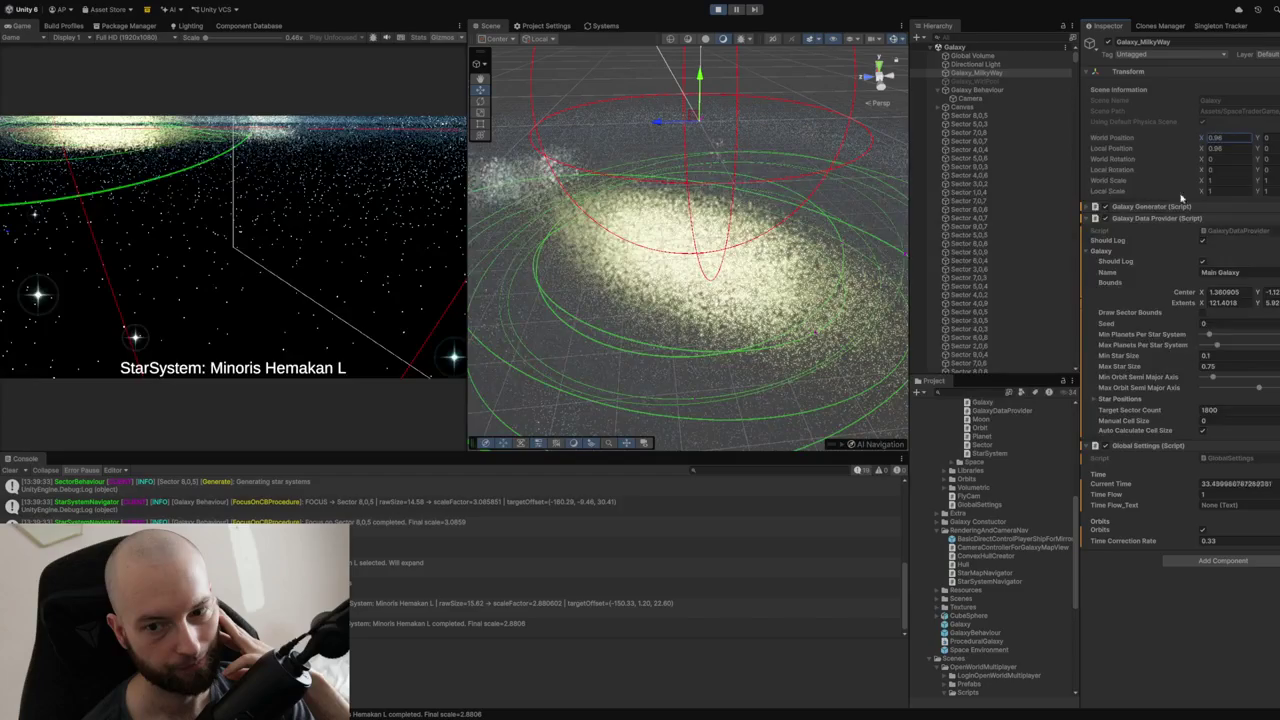
left_click(1210, 291)
type("2.02")
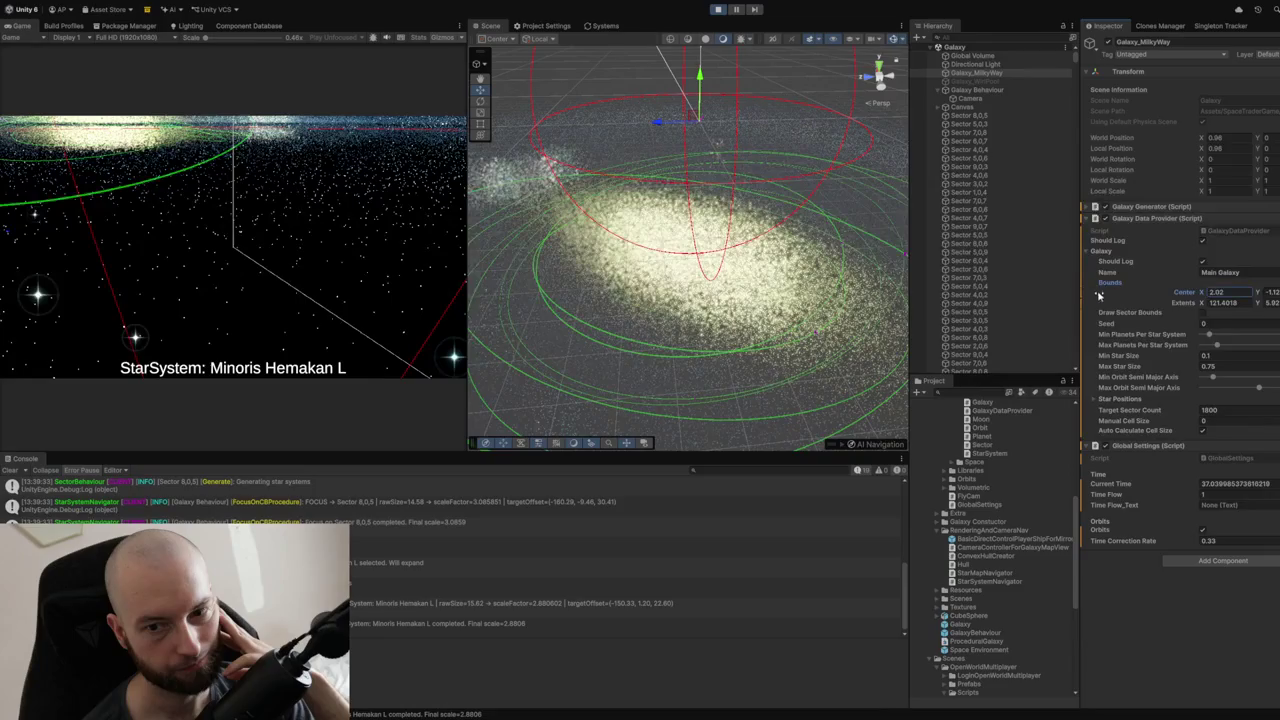
mouse_move(1210, 292)
left_mouse_down()
mouse_move(1250, 292)
mouse_move(391, 314)
mouse_move(780, 295)
mouse_move(865, 347)
left_mouse_up()
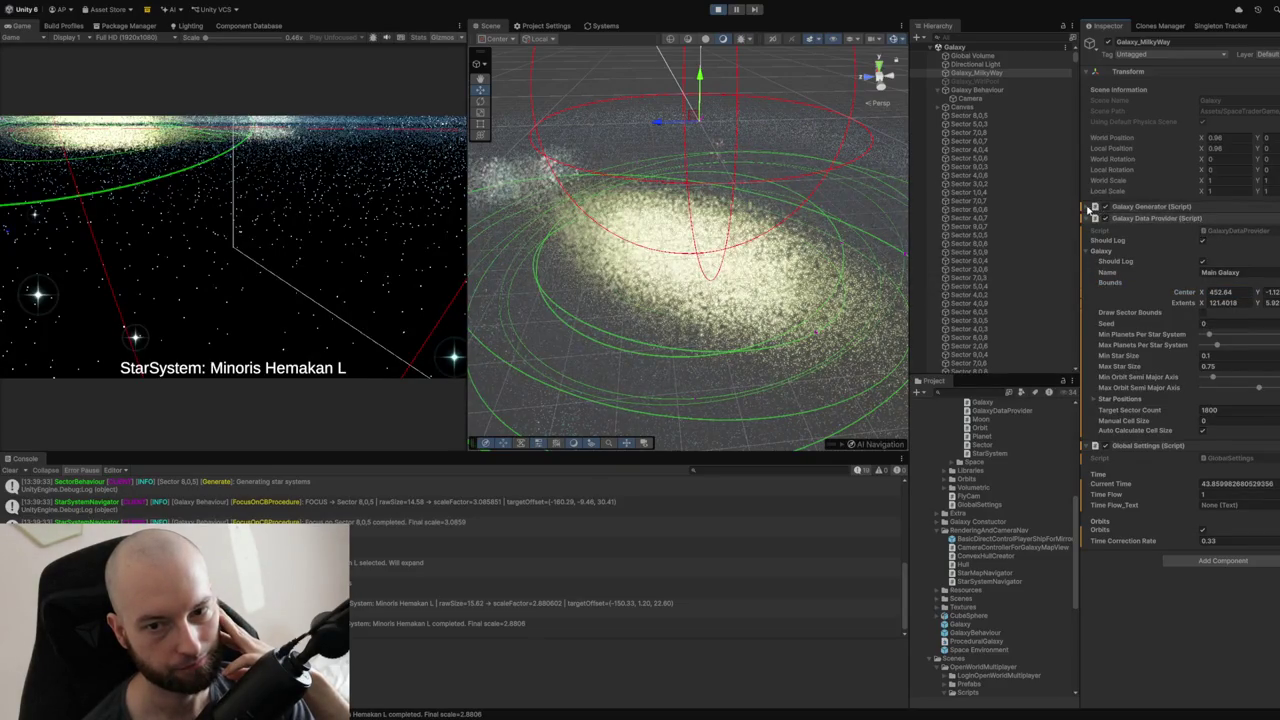
left_click(1091, 207)
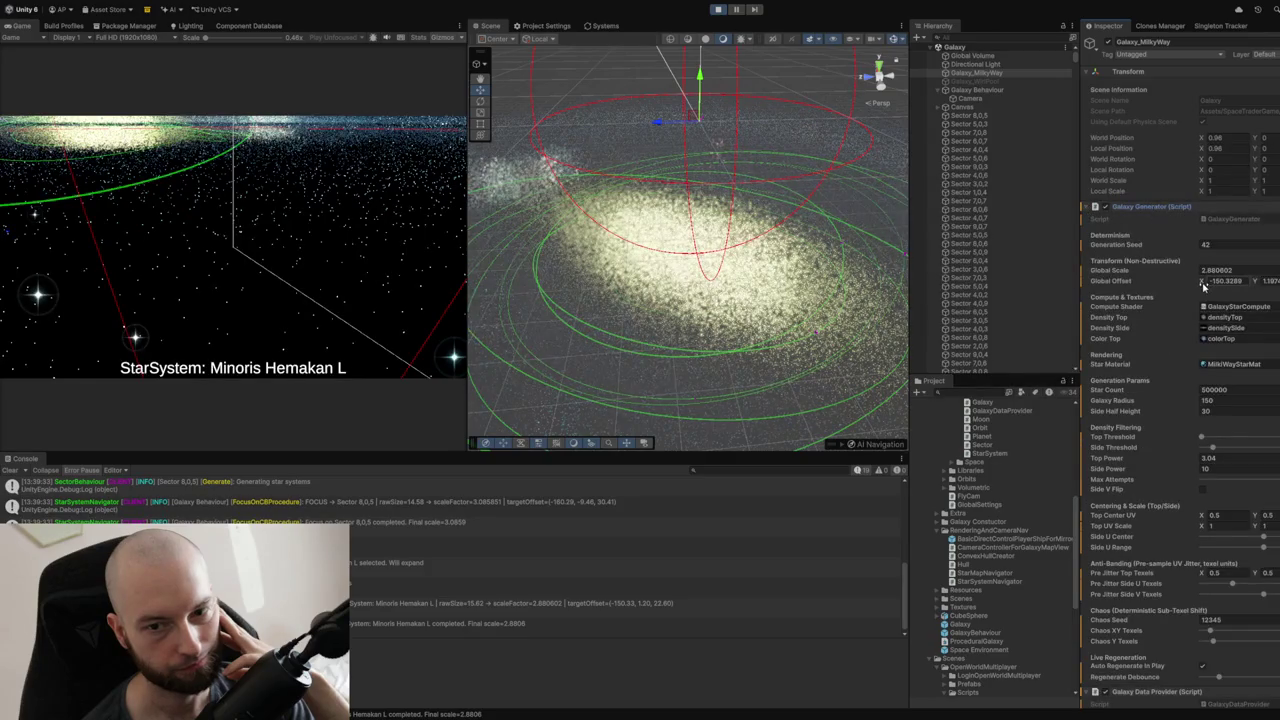
Raise the Galaxy Generator's Global Offset X from -157.7 up to 6371.
type("-157.7")
key("Return")
mouse_move(1200, 281)
left_mouse_down()
mouse_move(1275, 288)
mouse_move(190, 271)
mouse_move(478, 251)
left_mouse_up()
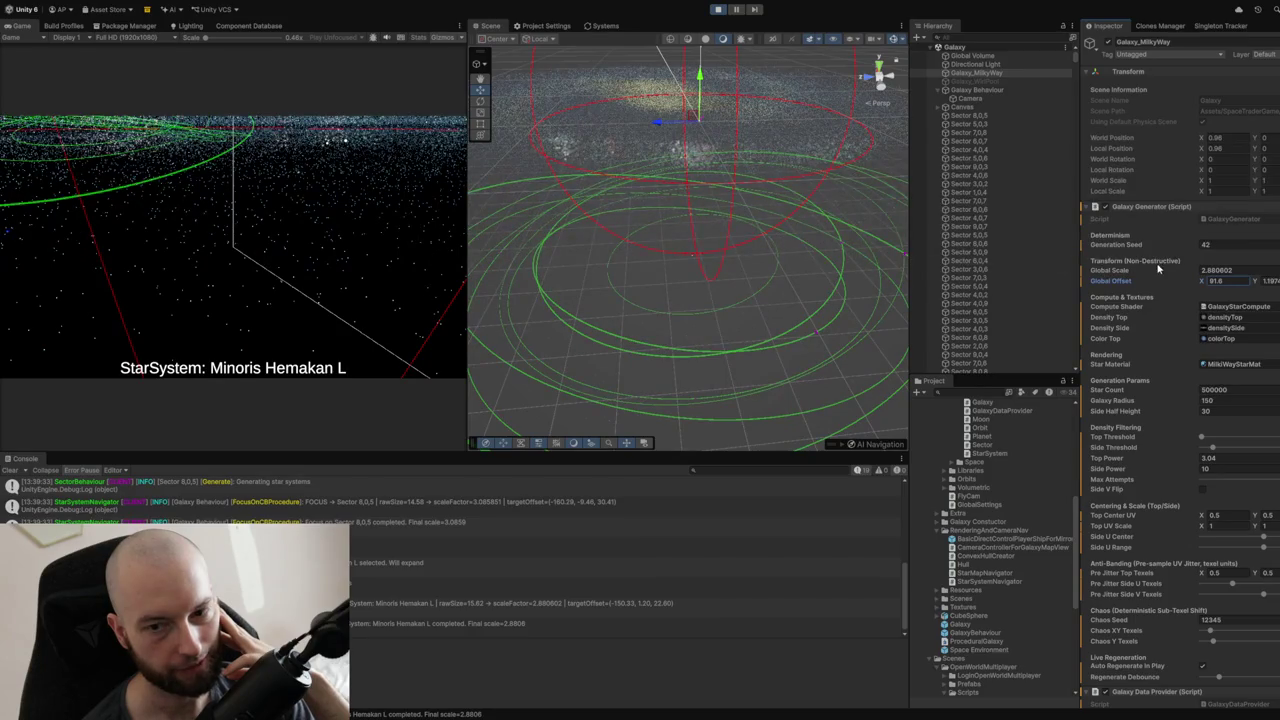
mouse_move(1201, 281)
left_mouse_down()
mouse_move(1192, 305)
mouse_move(729, 371)
mouse_move(808, 491)
left_mouse_up()
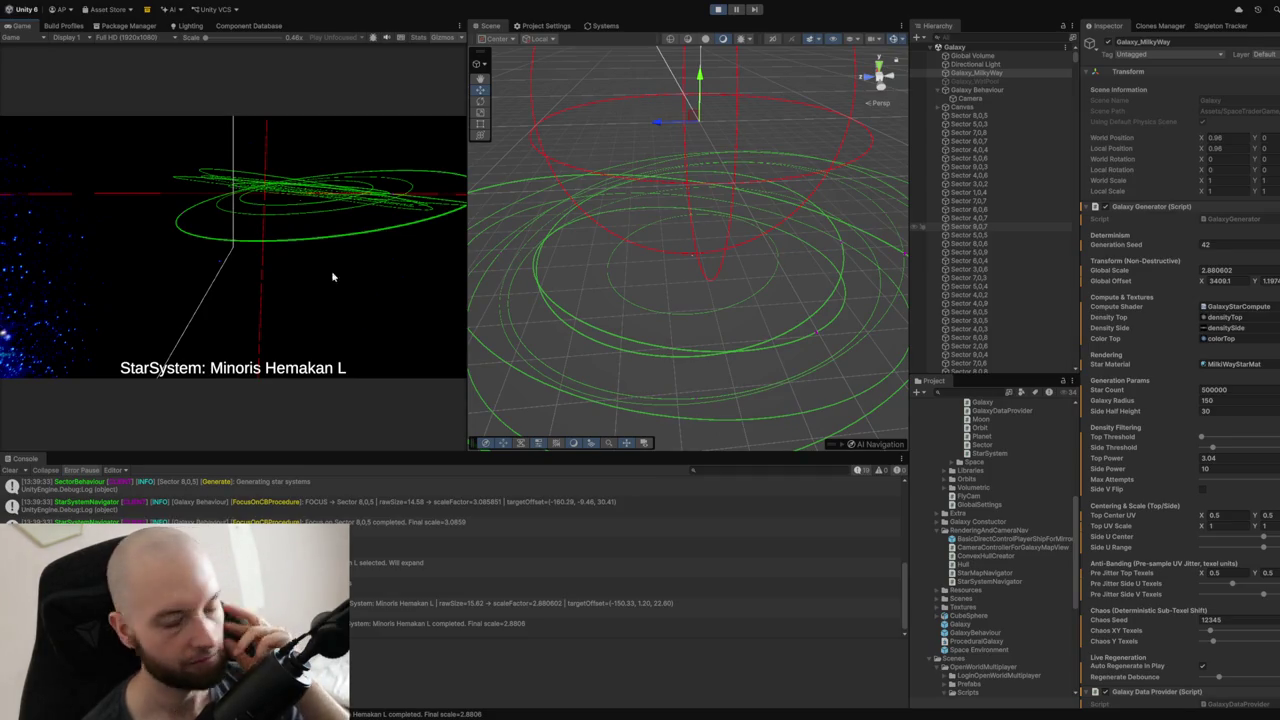
left_click_drag(1200, 285, 151, 286)
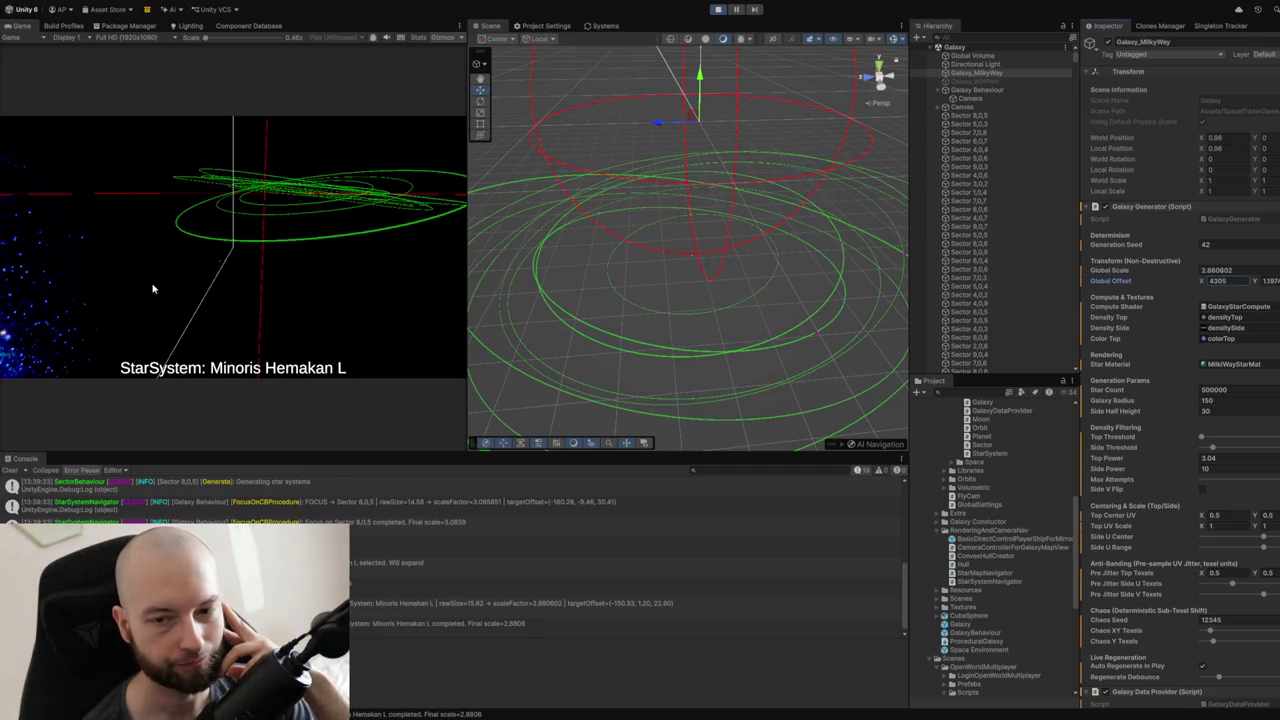
left_click_drag(0, 245, 0, 288)
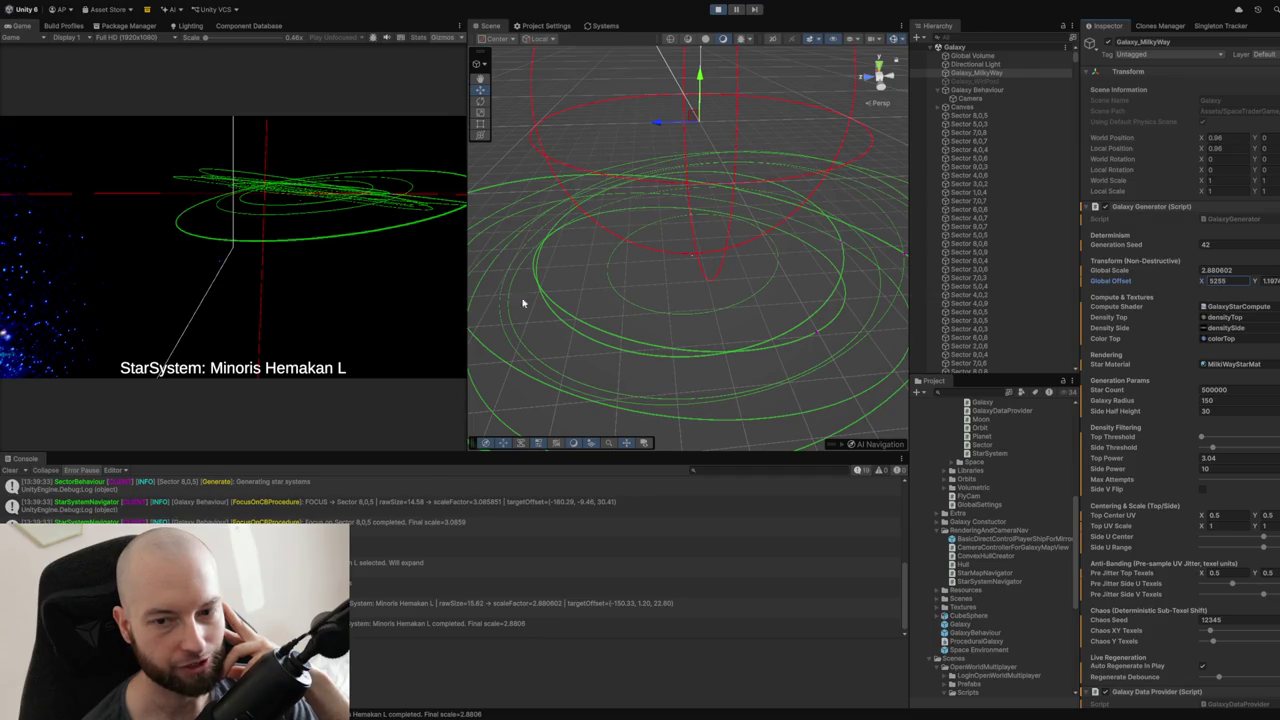
left_click_drag(1205, 284, 2, 282)
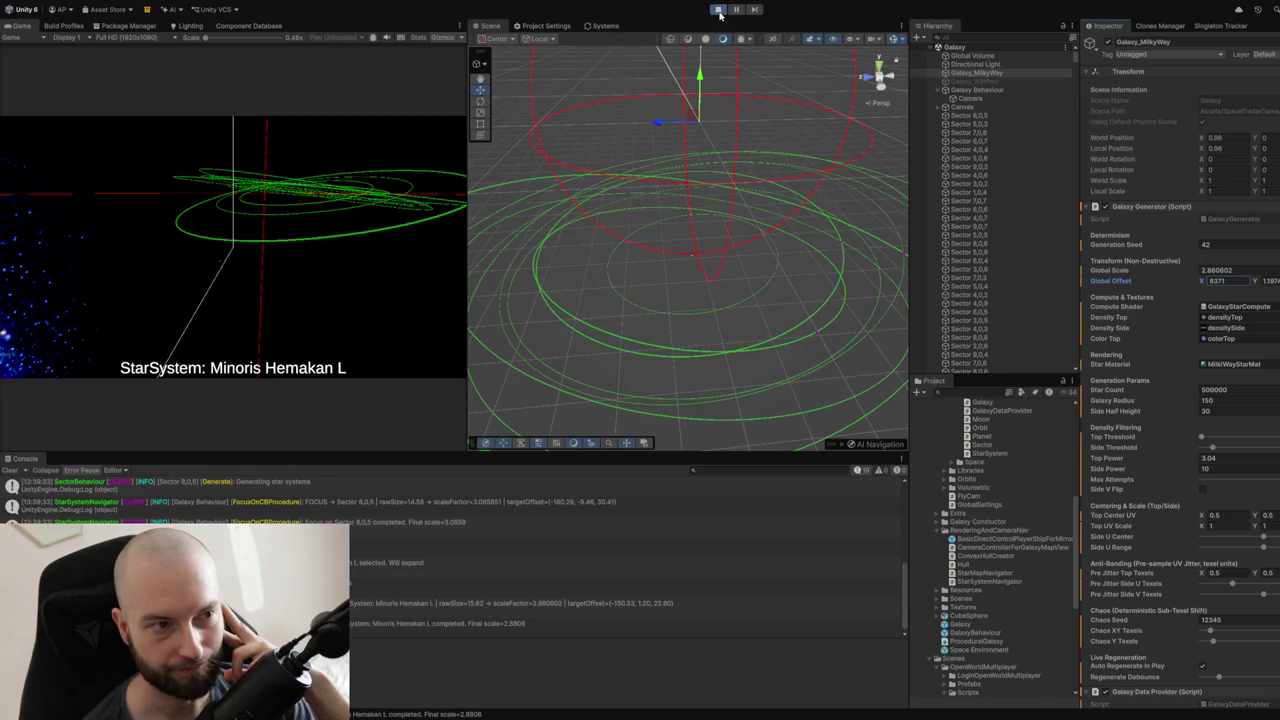
Stop Play mode, clear the Console log, and select Galaxy_WirlPool.
left_click(718, 10)
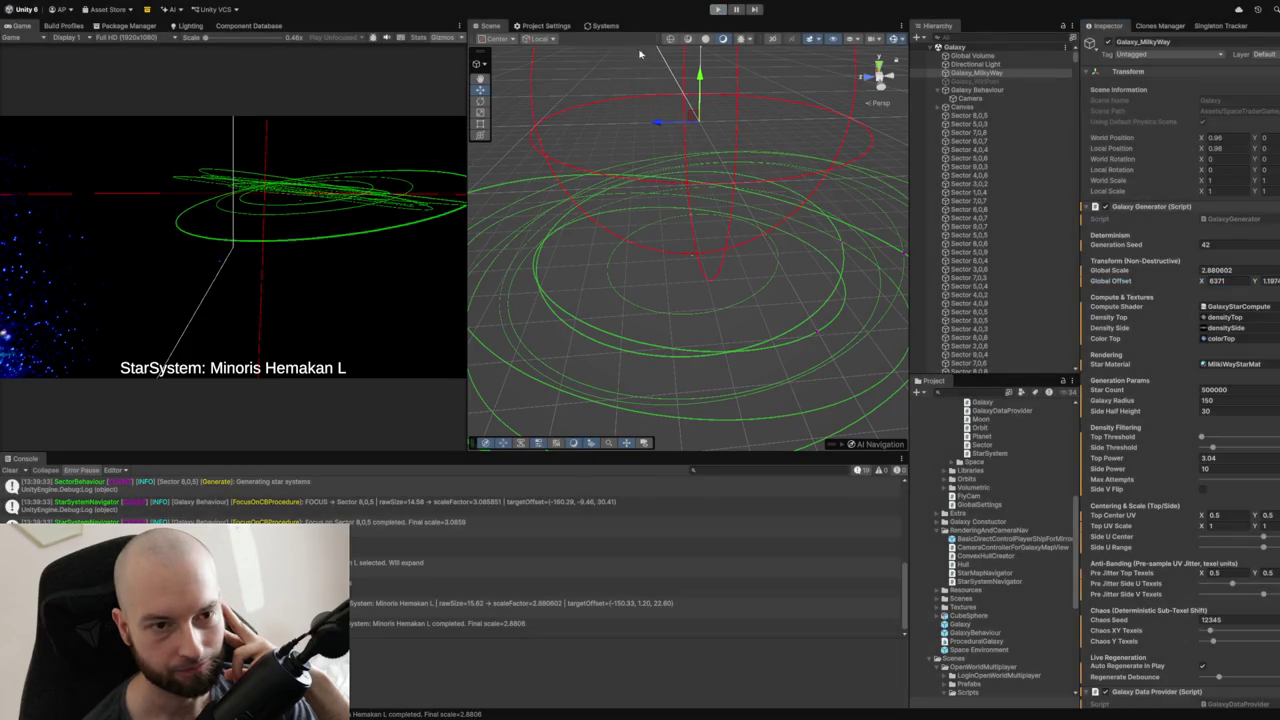
left_click(11, 471)
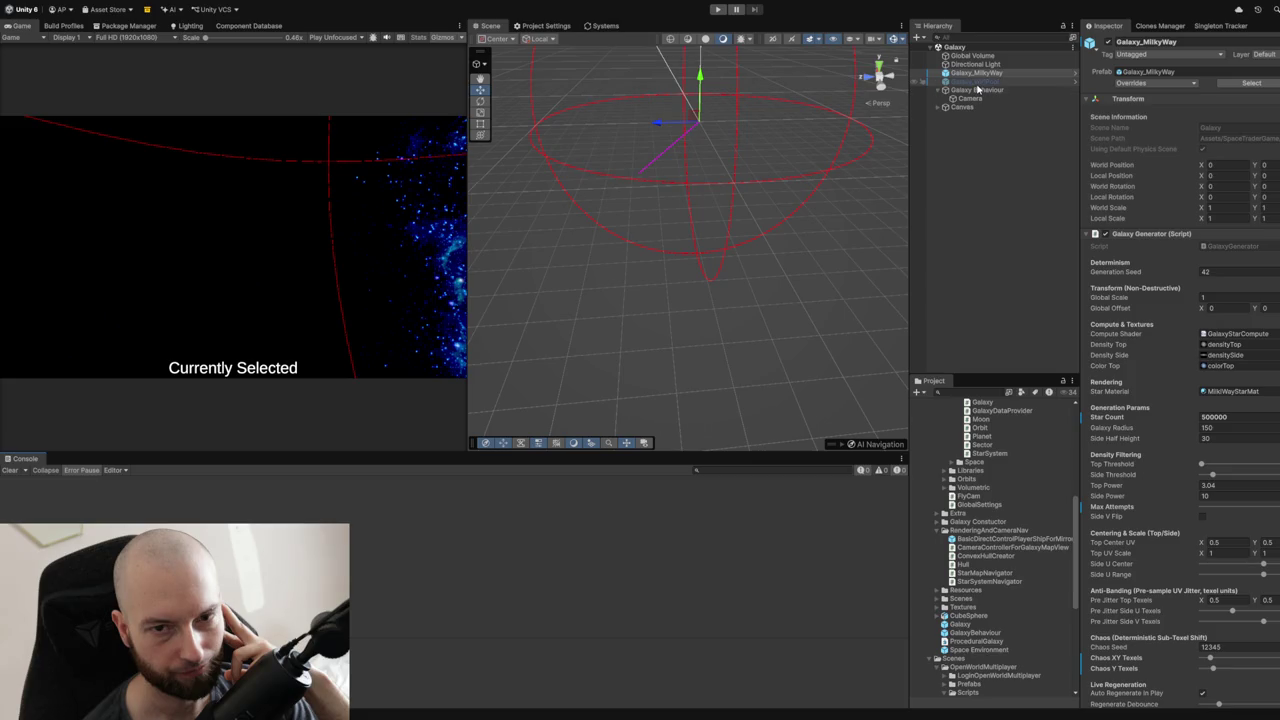
left_click(977, 84)
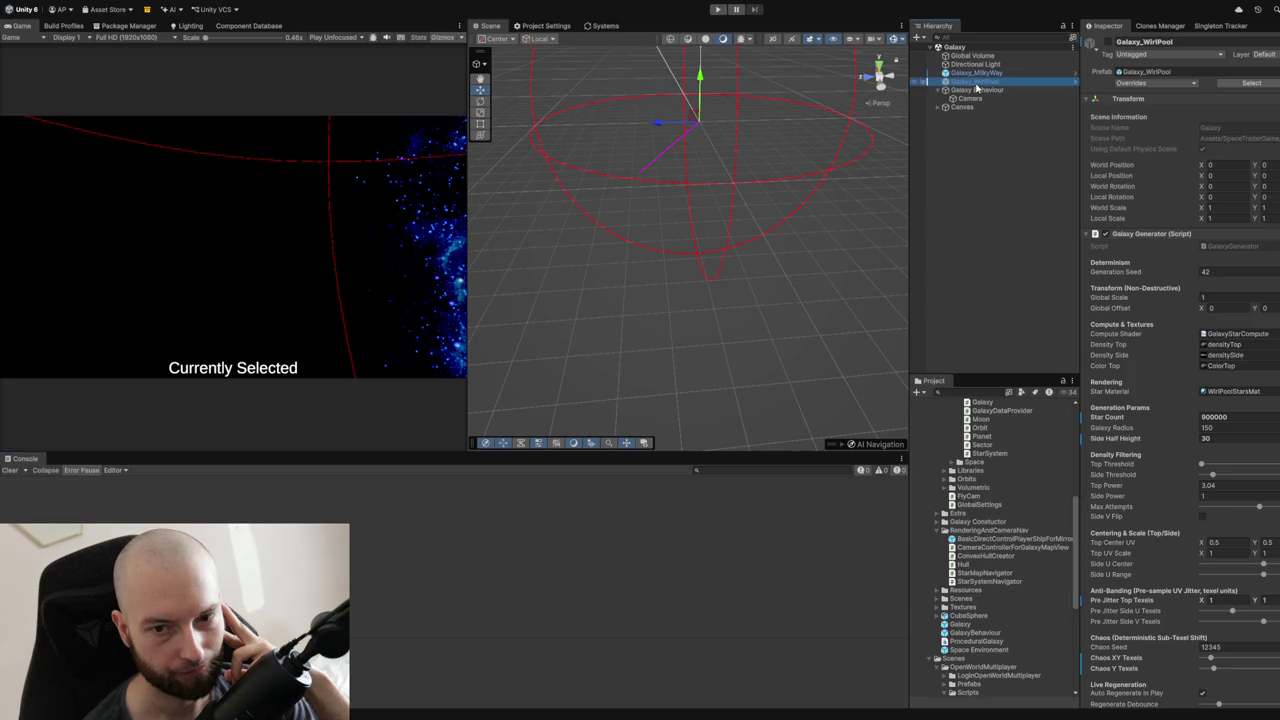
Delete Galaxy_WirlPool and enter Play mode to generate the 500000-star galaxy.
key("Delete")
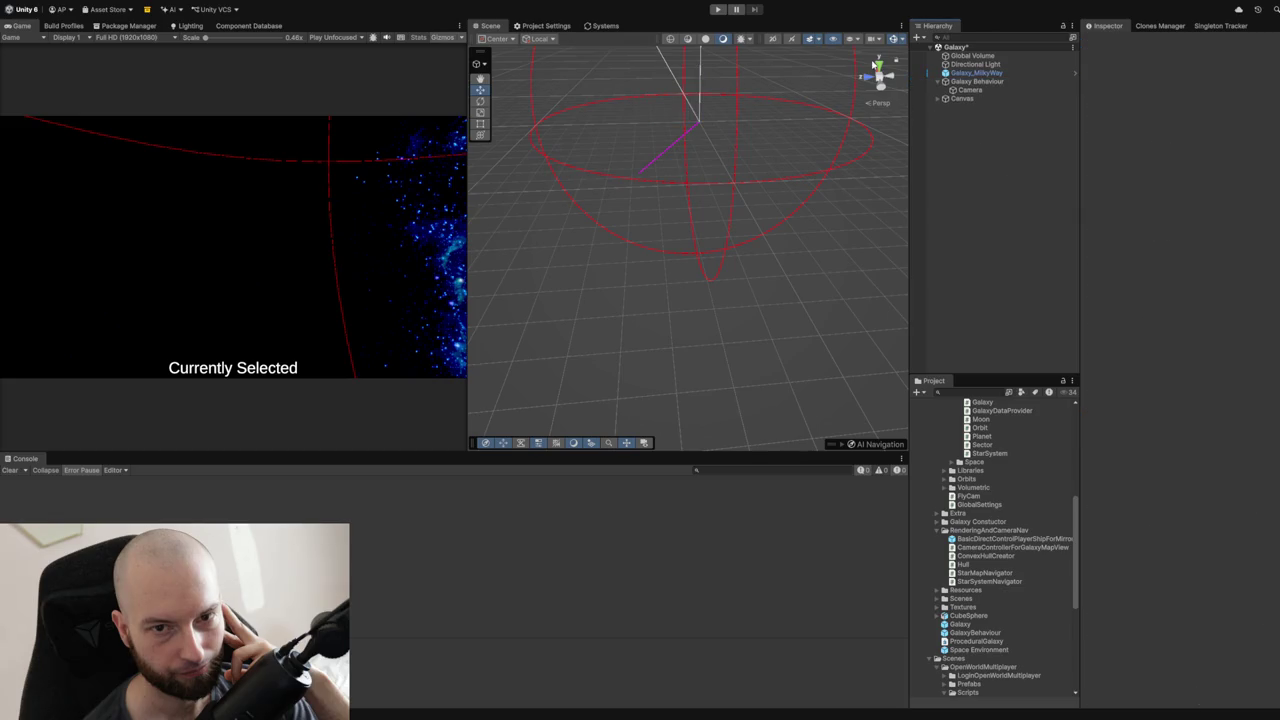
left_click(716, 10)
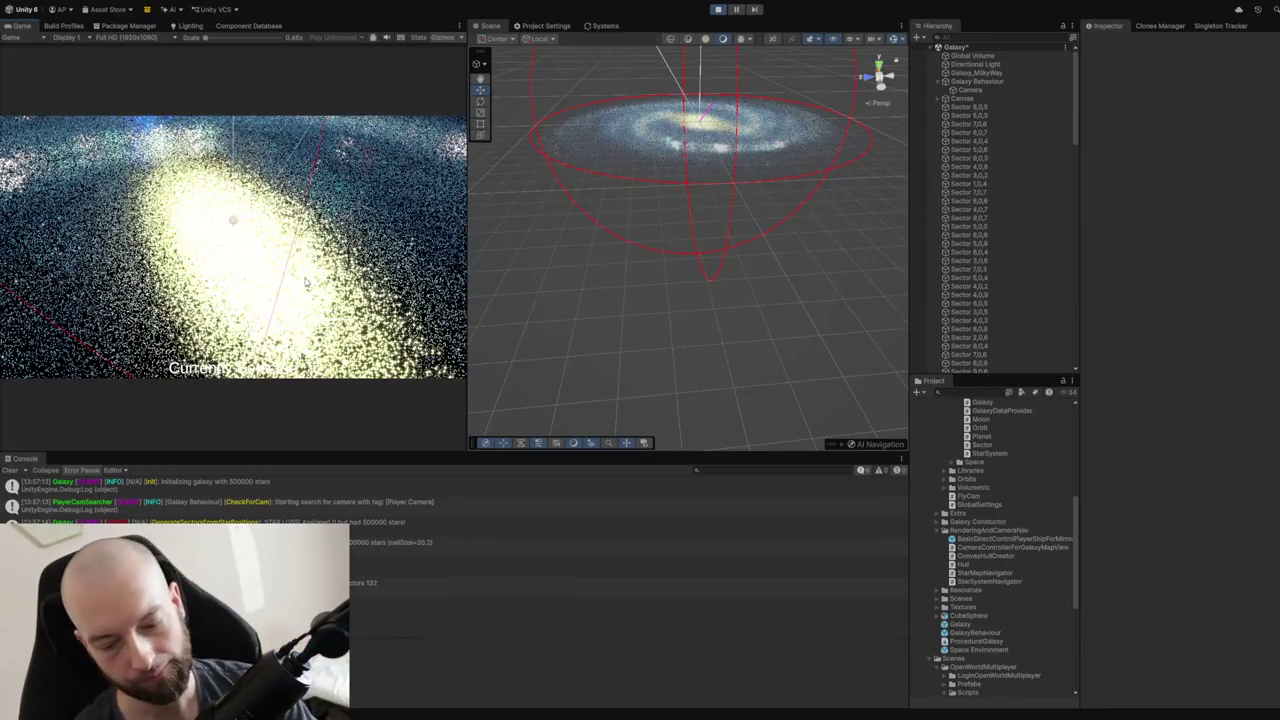
Zoom the running galaxy into Sector 8,0,5, then onto star system Minoris Hemakan L.
left_click(242, 255)
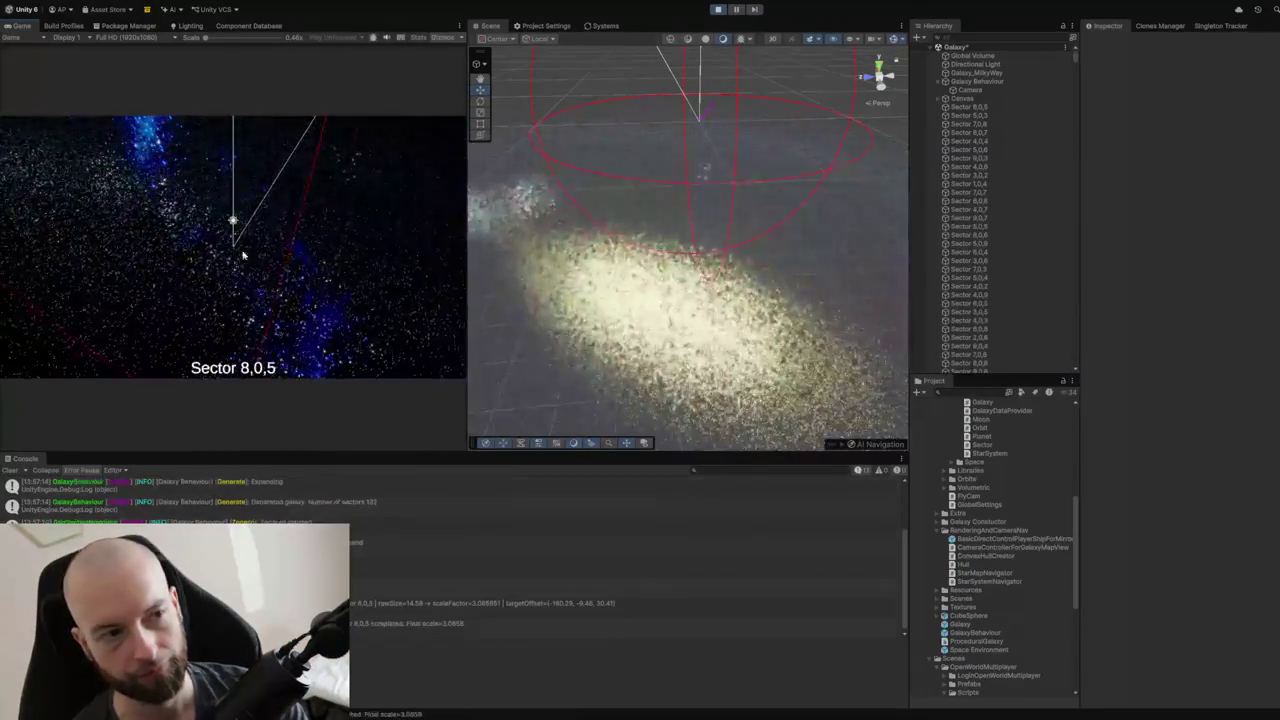
left_click(243, 252)
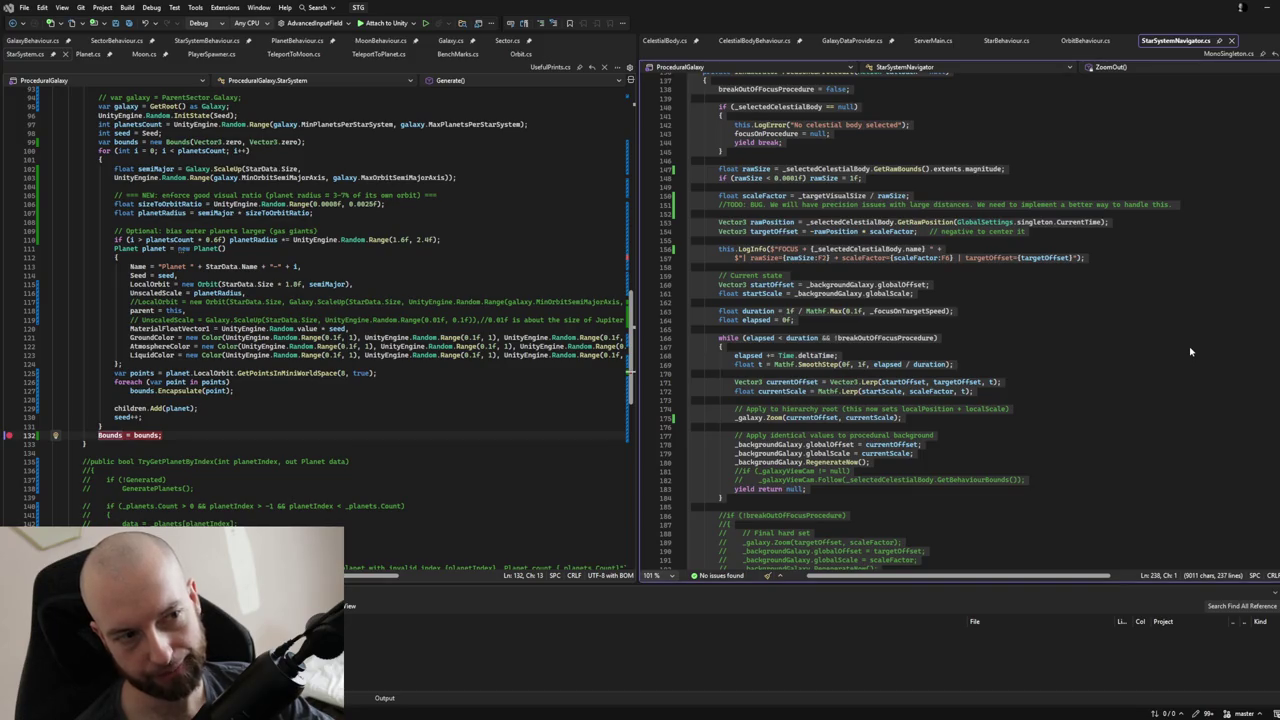
key("alt+Tab")
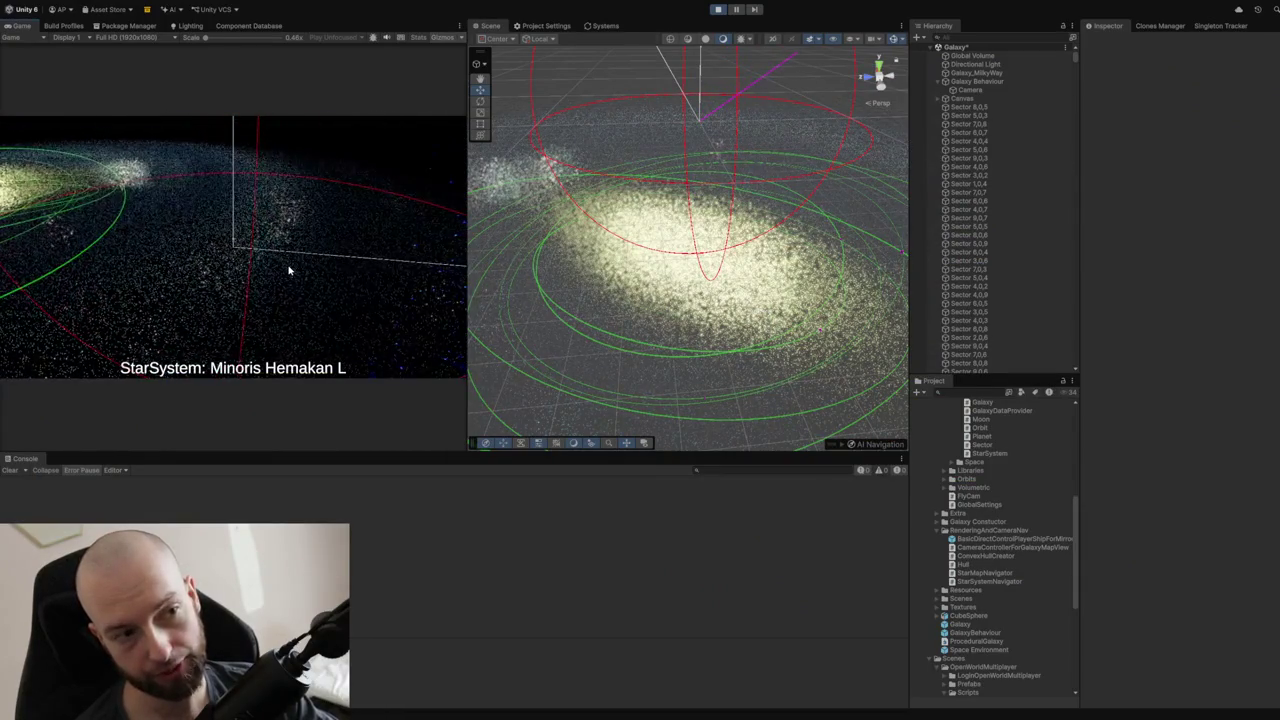
Orbit the camera to an edge-on view of Minoris Hemakan L, then zoom out to Sector 8,0,5.
left_click_drag(306, 260, 278, 271)
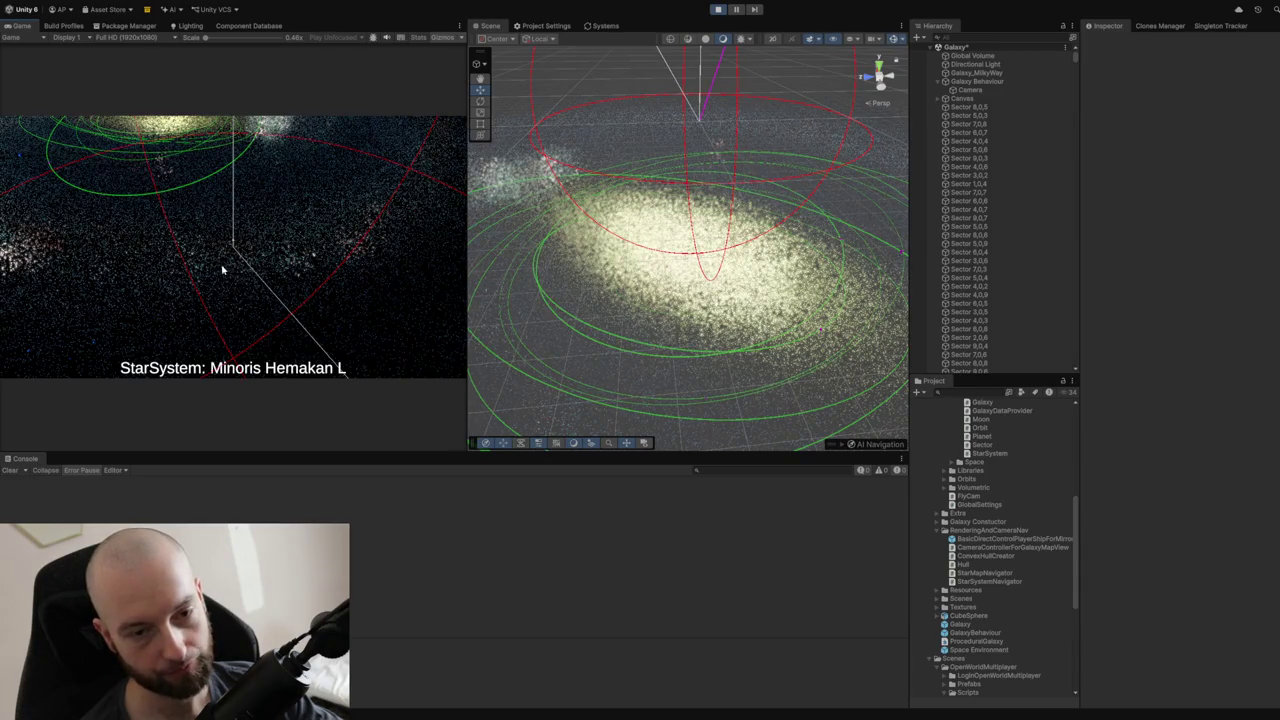
left_click(237, 265)
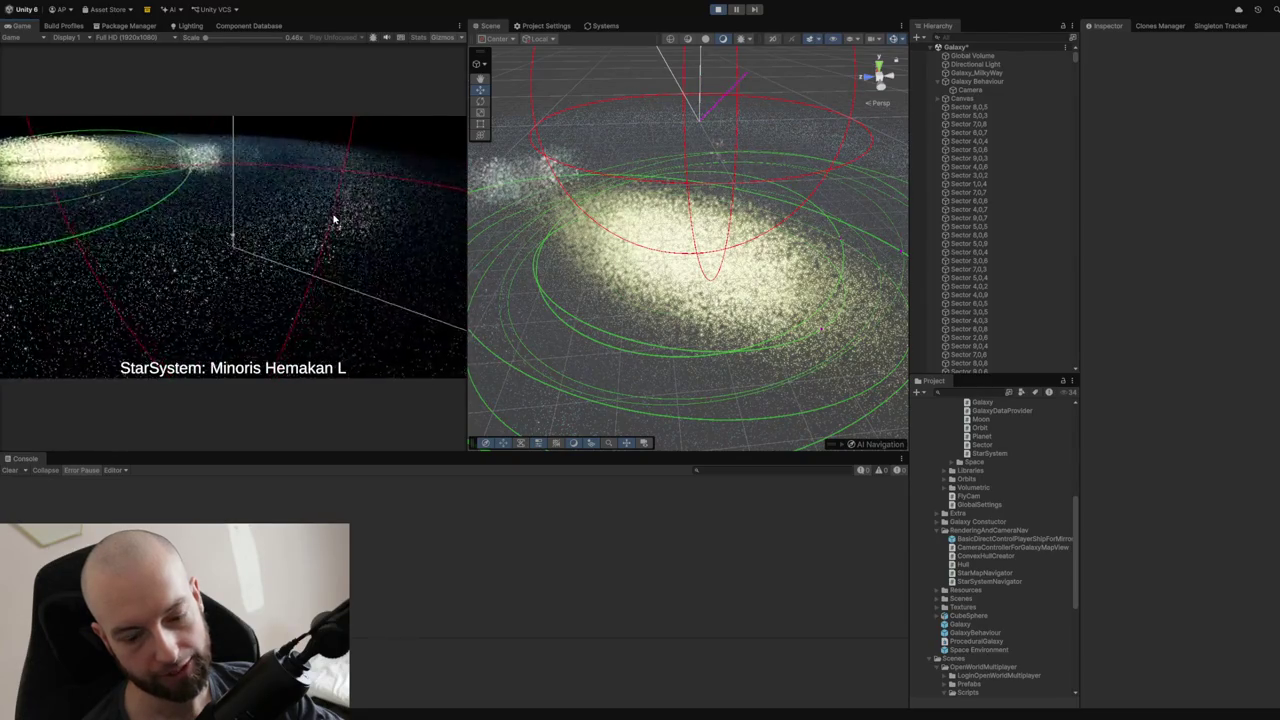
left_click(393, 189)
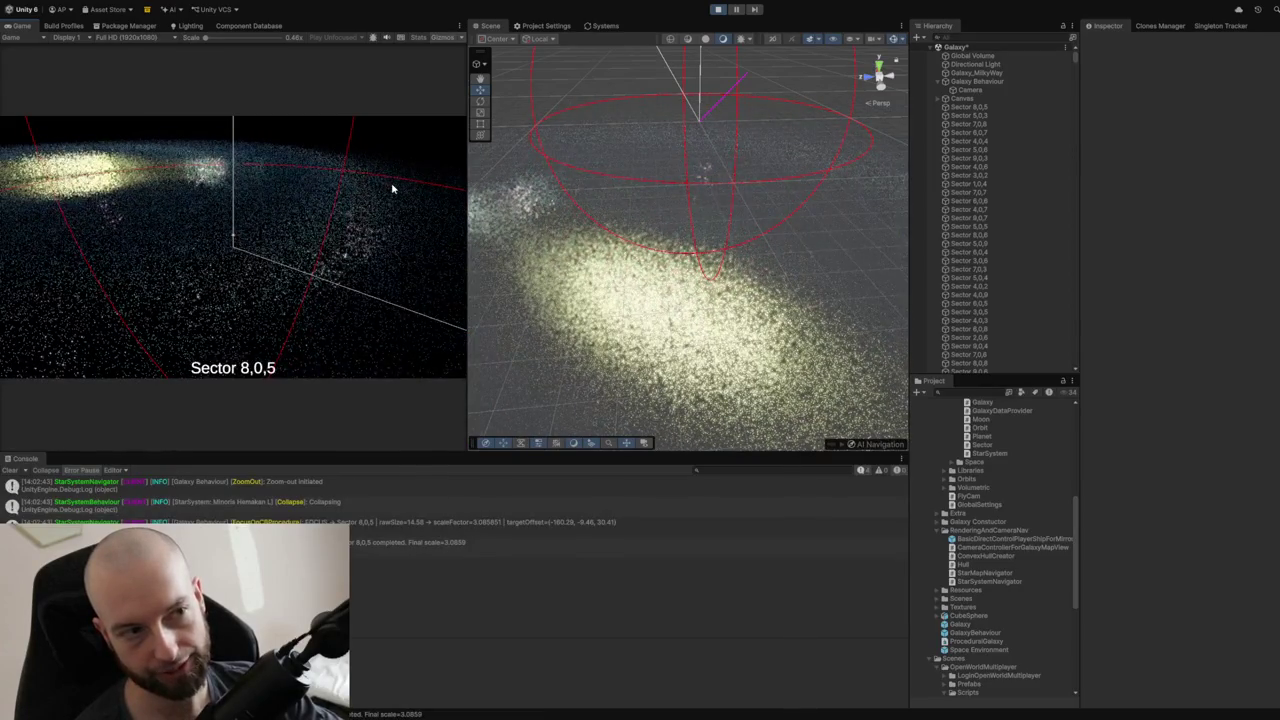
Zoom out toward the full galaxy, then refocus on Minoris Hemakan L at scale 2.8606.
left_click(392, 186)
left_click(392, 186)
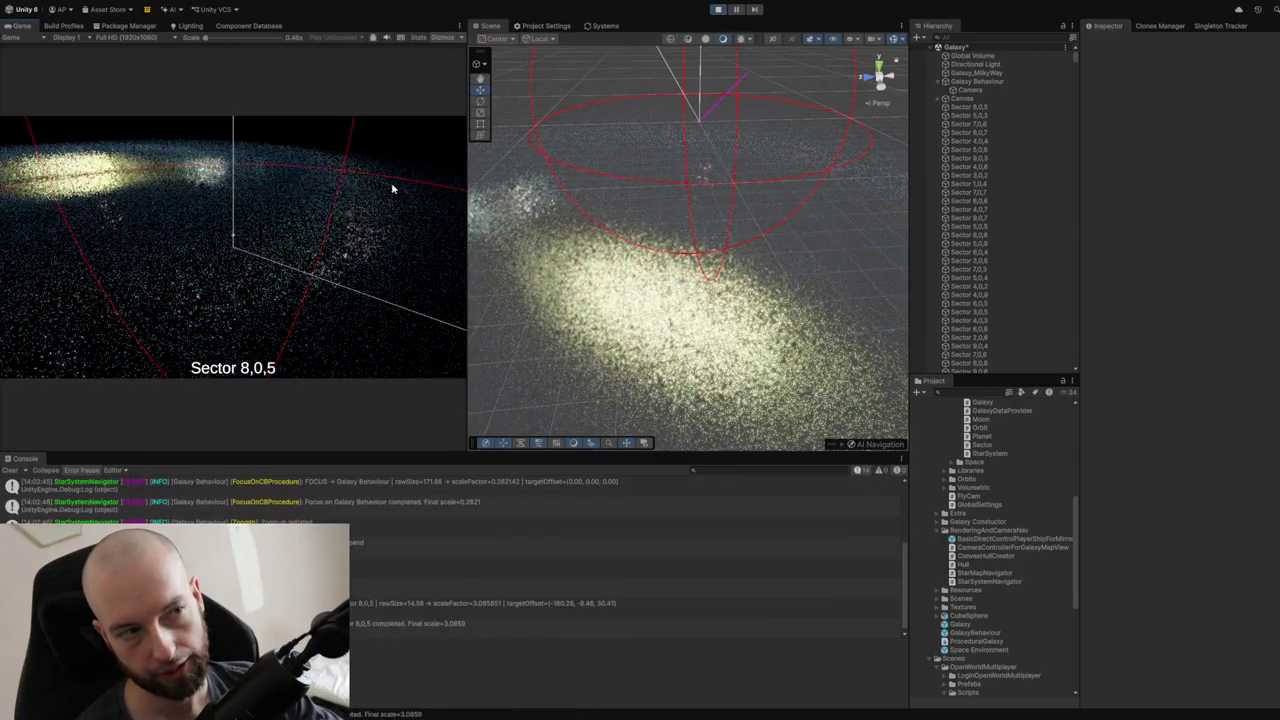
left_click(392, 188)
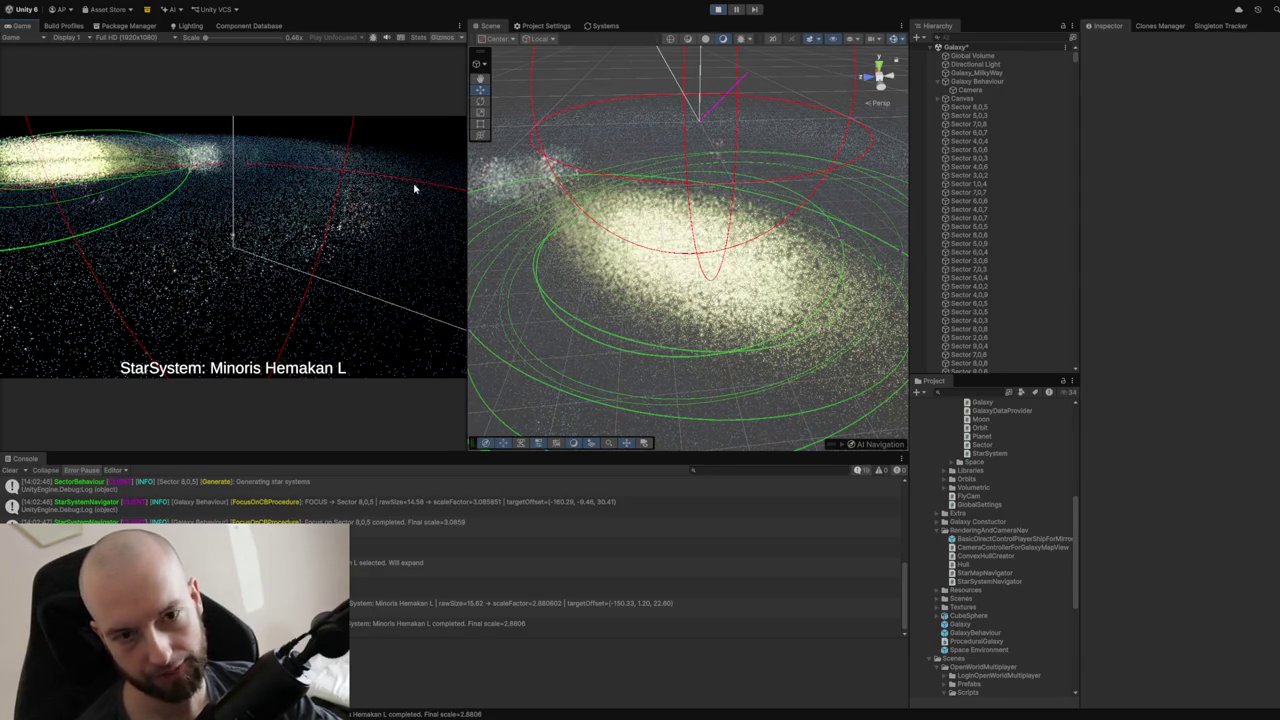
Select StarSystem Minoris Hemakan L and slide its World Position X from -150.33 to -141.78.
scroll(990, 125, "down", 6)
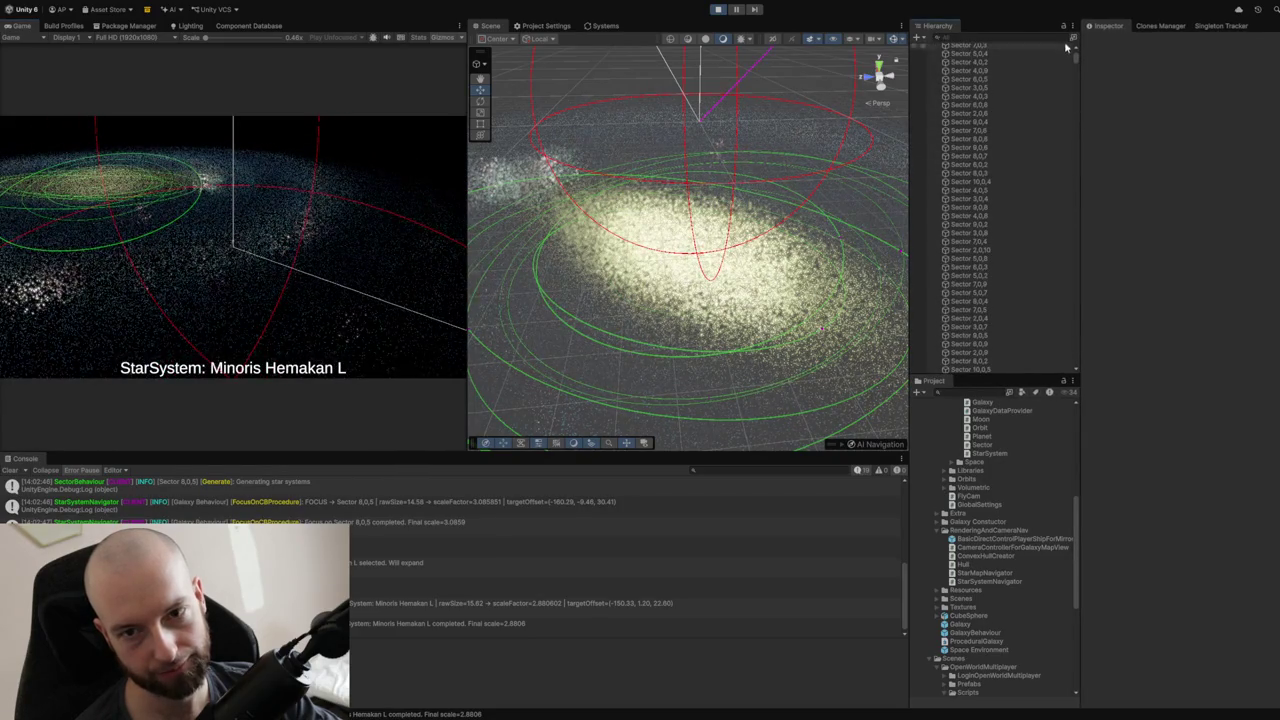
left_click_drag(1075, 57, 1085, 55)
scroll(973, 92, "up", 2)
scroll(973, 92, "up", 5)
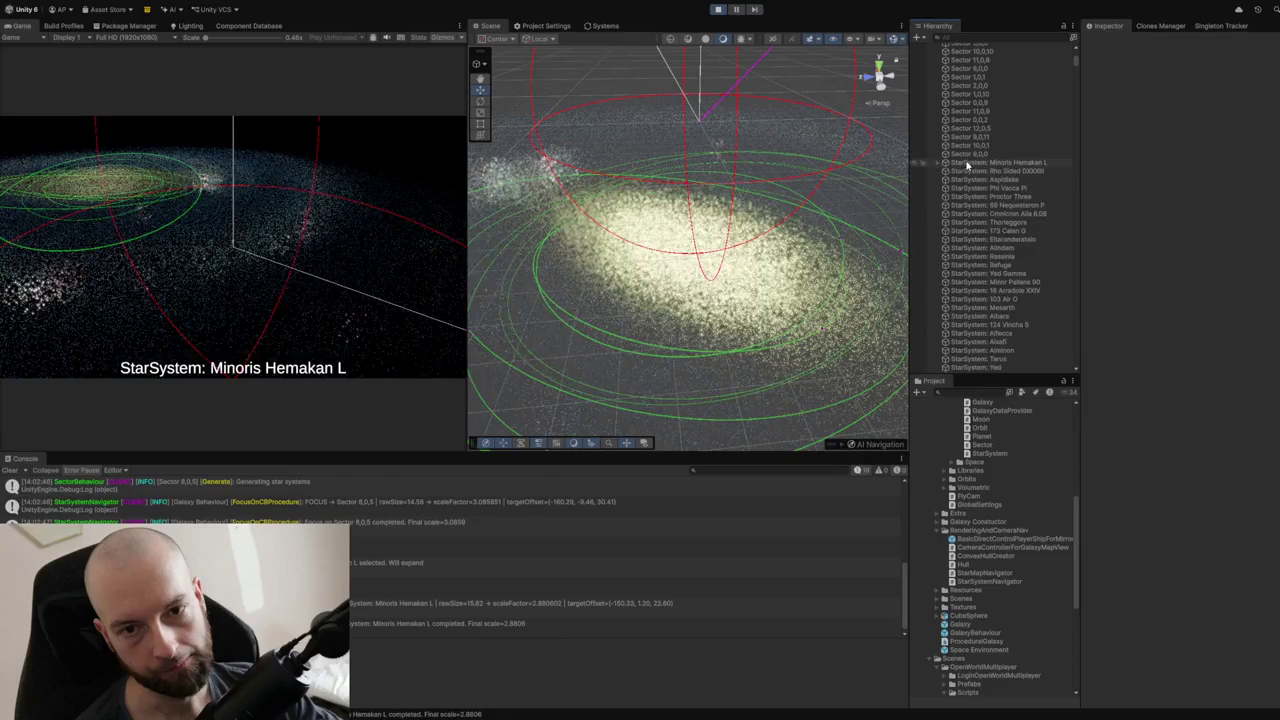
left_click(968, 163)
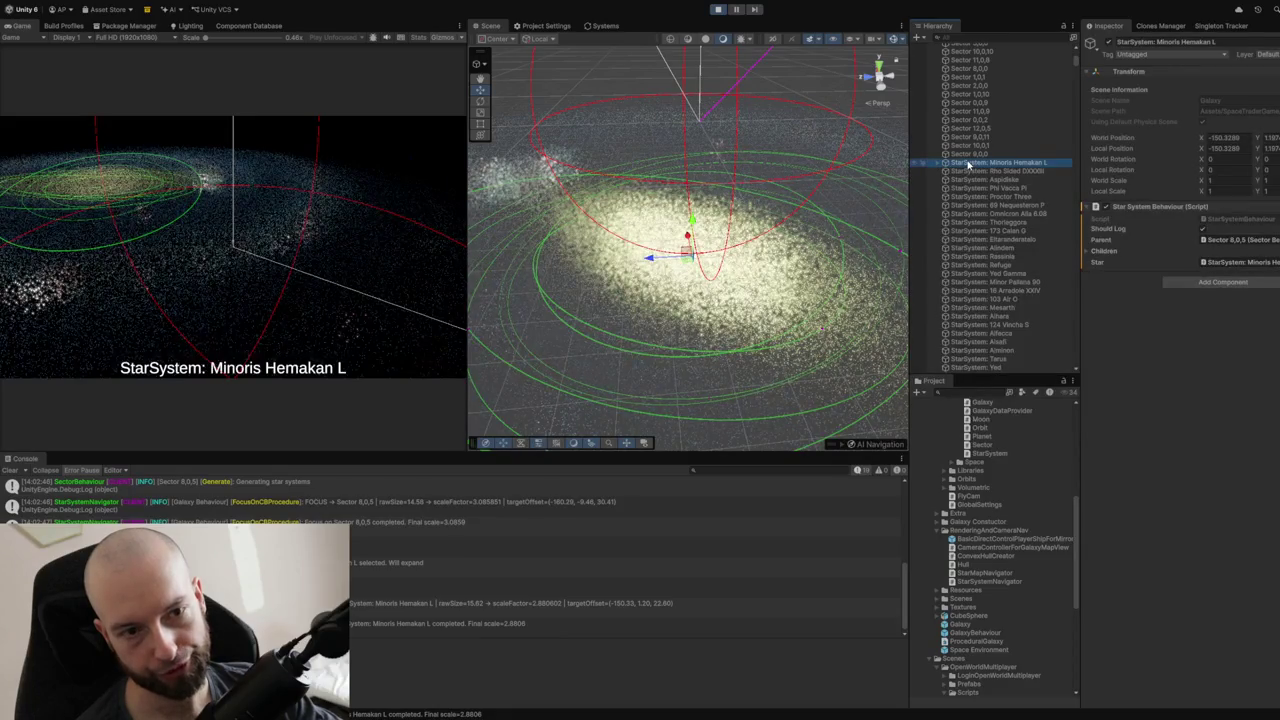
left_click(1208, 140)
mouse_move(1206, 141)
left_mouse_down()
mouse_move(955, 118)
mouse_move(971, 114)
mouse_move(963, 100)
mouse_move(840, 106)
mouse_move(860, 106)
left_mouse_up()
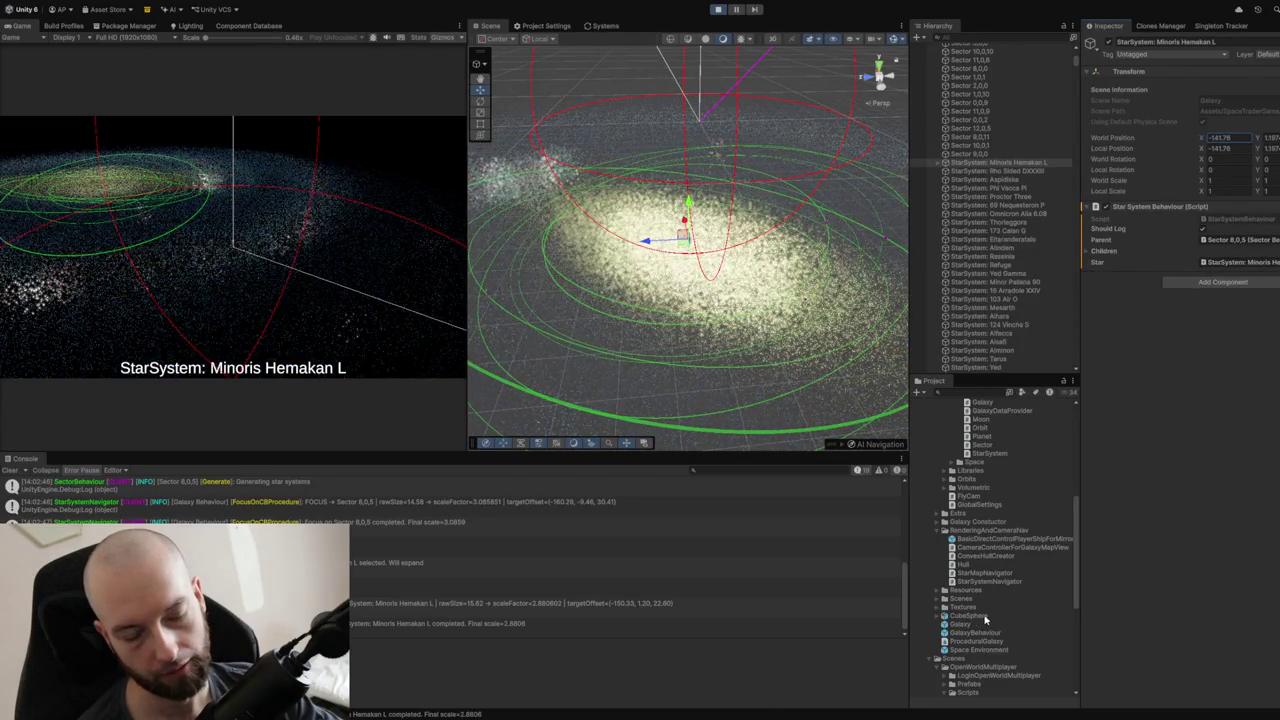